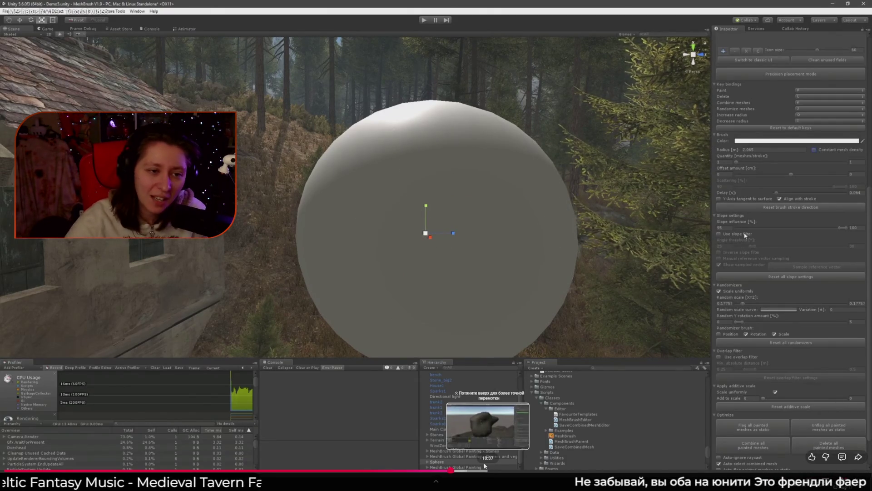
Pause and resume the MeshBrush tutorial, then skip five seconds ahead to the asteroid demo
{"action": "left_click", "coordinate": [345, 380]}
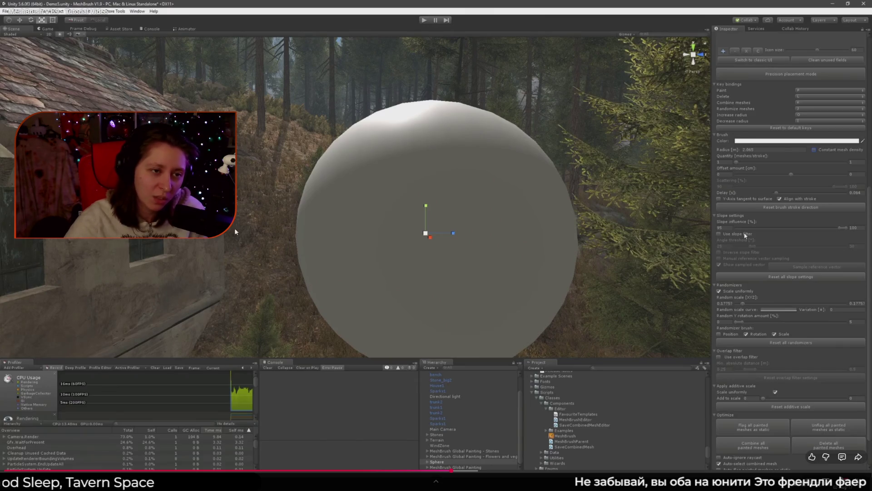
{"action": "left_click", "coordinate": [353, 246]}
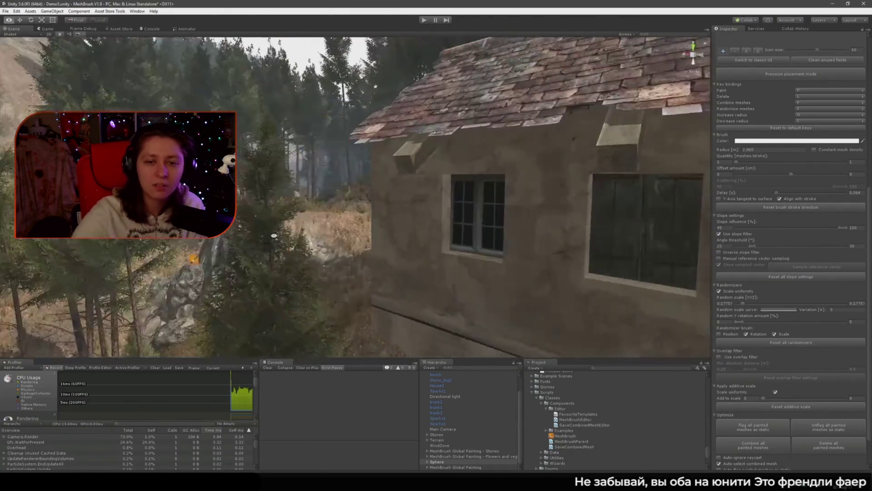
{"action": "key", "text": "Right"}
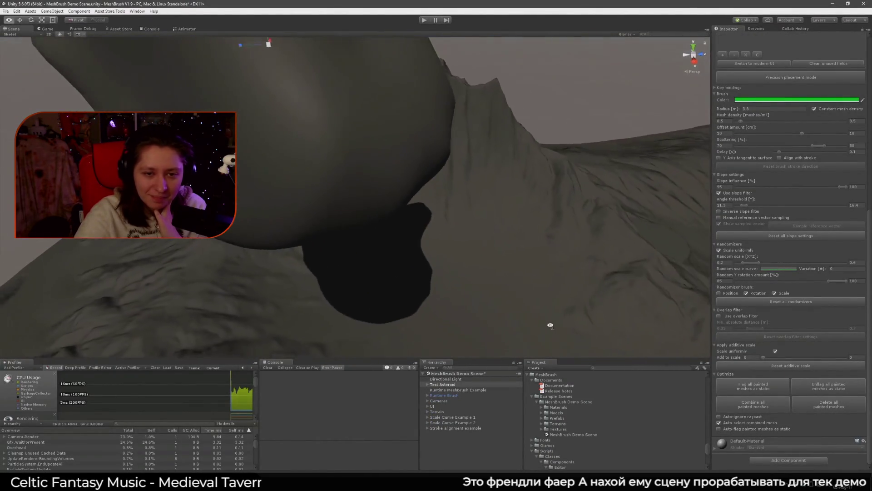
Skip the MeshBrush tutorial ahead to the rock and fern painting near 15:00, then exit fullscreen
{"action": "mouse_move", "coordinate": [344, 275]}
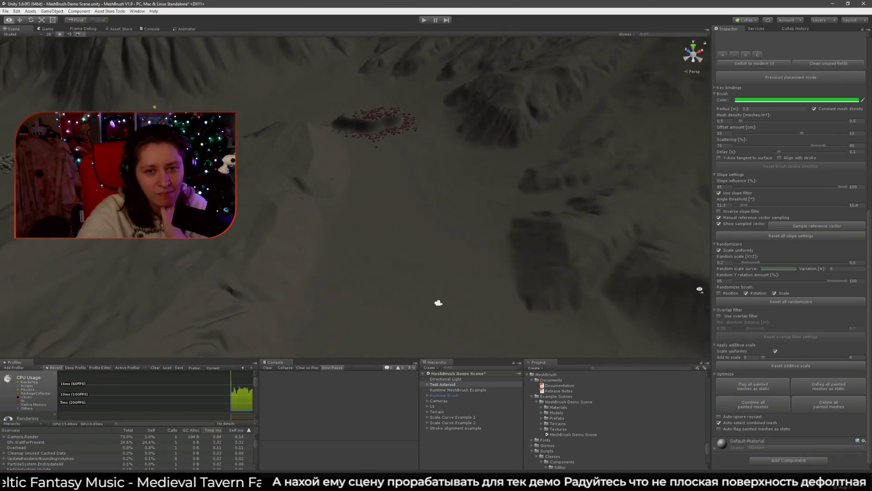
{"action": "key", "text": "Right"}
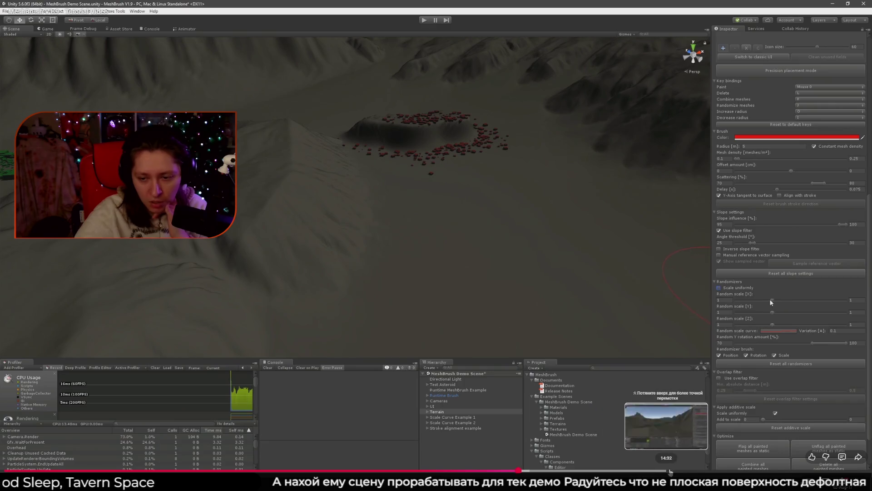
{"action": "left_click", "coordinate": [691, 471]}
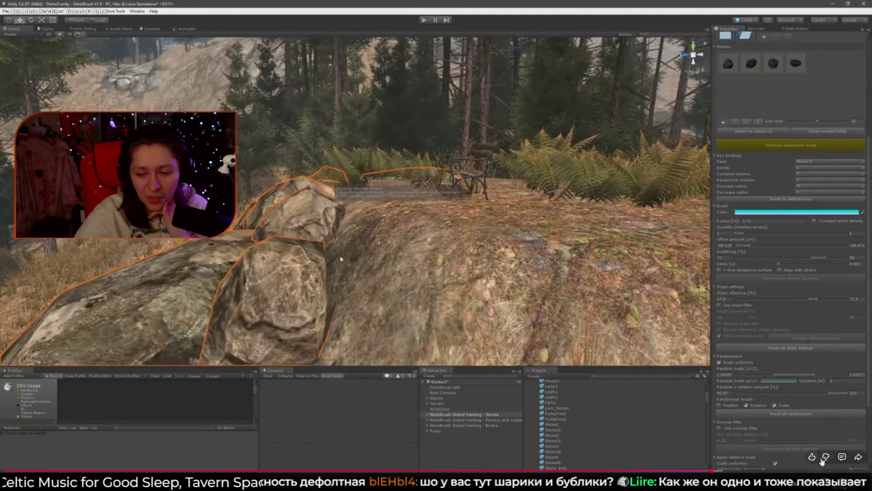
{"action": "key", "text": "Escape"}
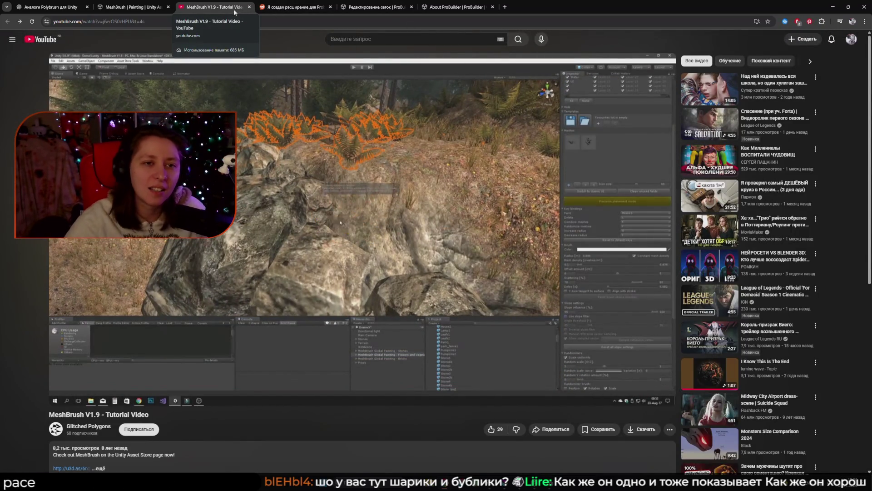
{"action": "left_click", "coordinate": [249, 6]}
Close the YouTube tab, return to ChatGPT, and Google-search the 'VertPaint' heading
{"action": "left_click", "coordinate": [50, 7]}
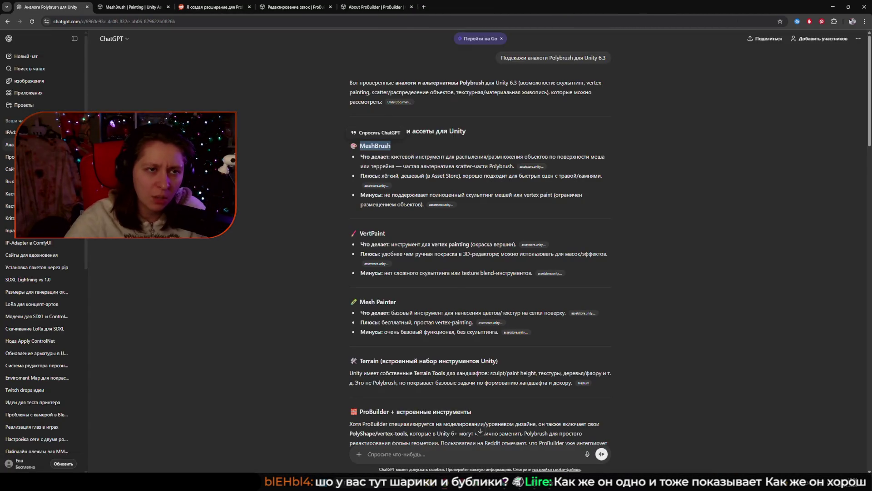
{"action": "left_click", "coordinate": [130, 8]}
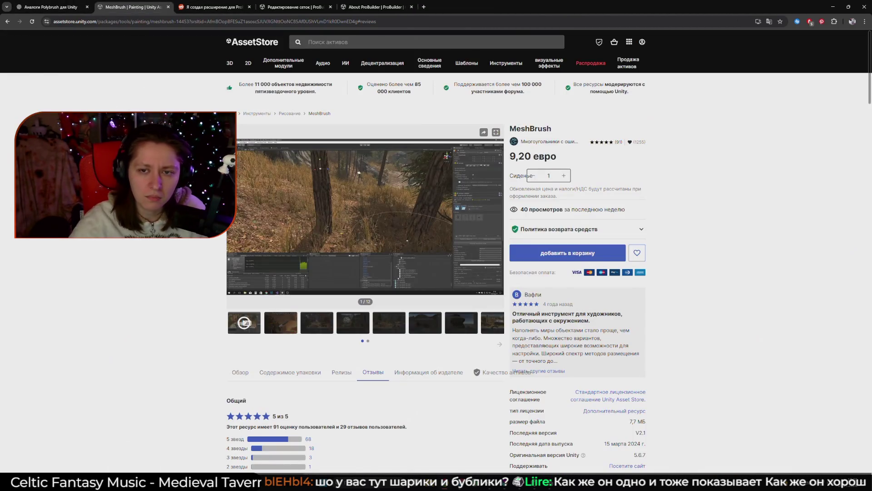
{"action": "left_click", "coordinate": [50, 7]}
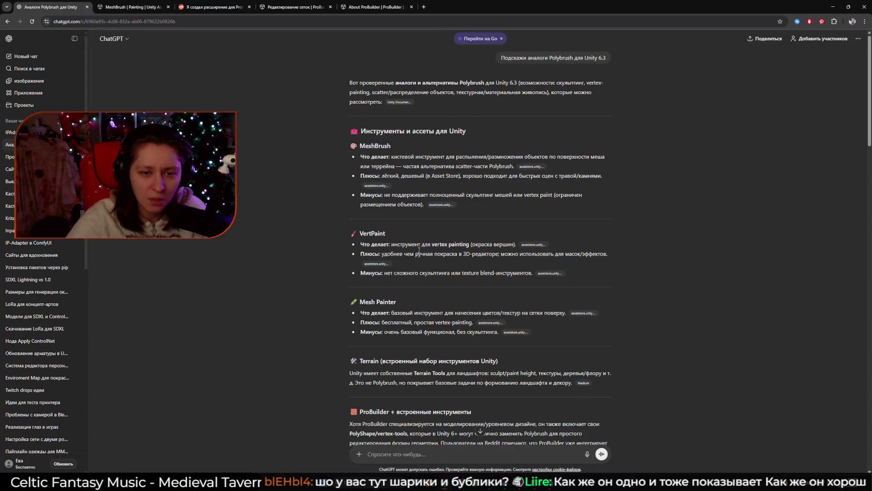
{"action": "left_click_drag", "start_coordinate": [402, 232], "coordinate": [360, 233]}
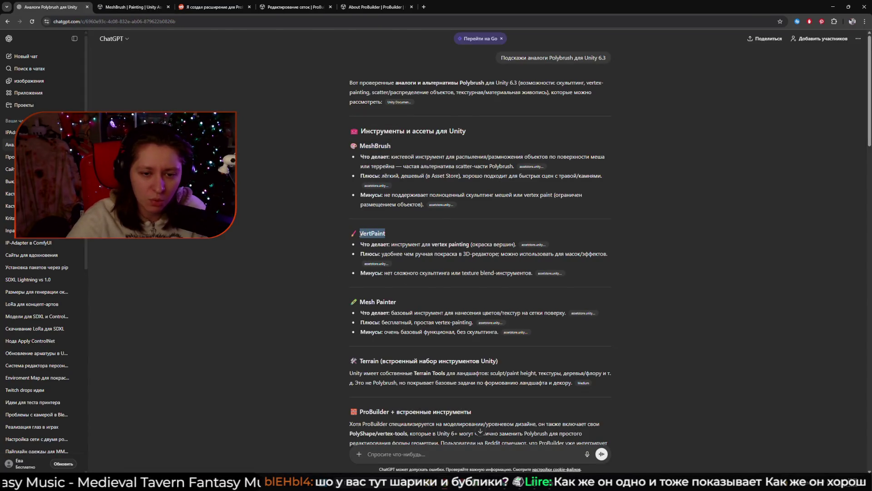
{"action": "right_click", "coordinate": [366, 234]}
{"action": "left_click", "coordinate": [409, 254]}
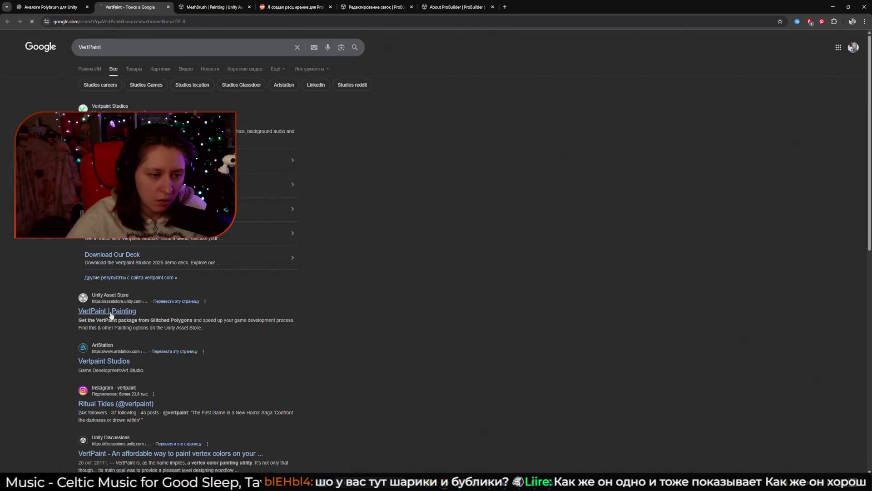
Open the 'VertPaint | Painting' Unity Asset Store result
{"action": "left_click", "coordinate": [111, 313]}
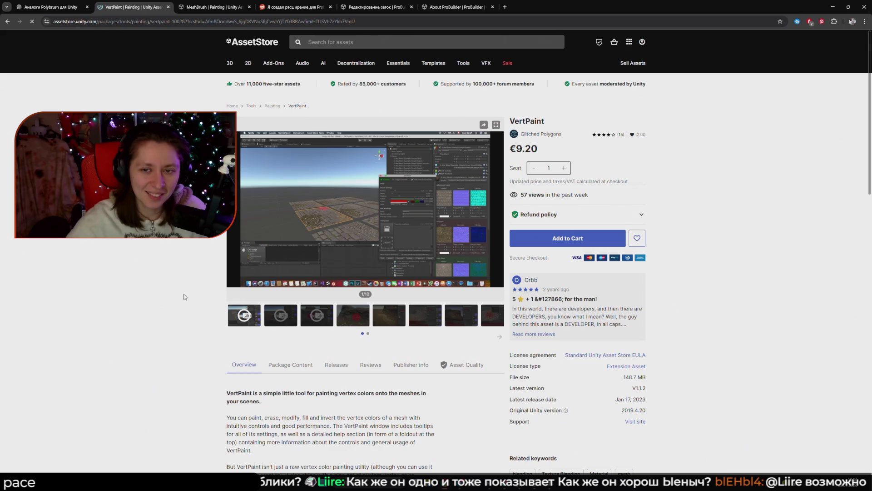
Play the VertPaint product video in fullscreen
{"action": "key", "text": "f"}
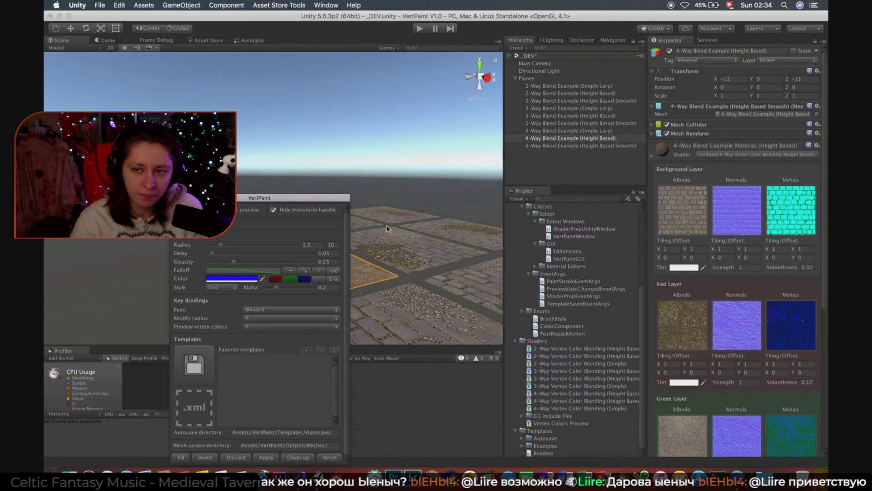
{"action": "mouse_move", "coordinate": [265, 202]}
{"action": "left_mouse_down"}
{"action": "mouse_move", "coordinate": [551, 145]}
{"action": "mouse_move", "coordinate": [601, 146]}
{"action": "left_mouse_up"}
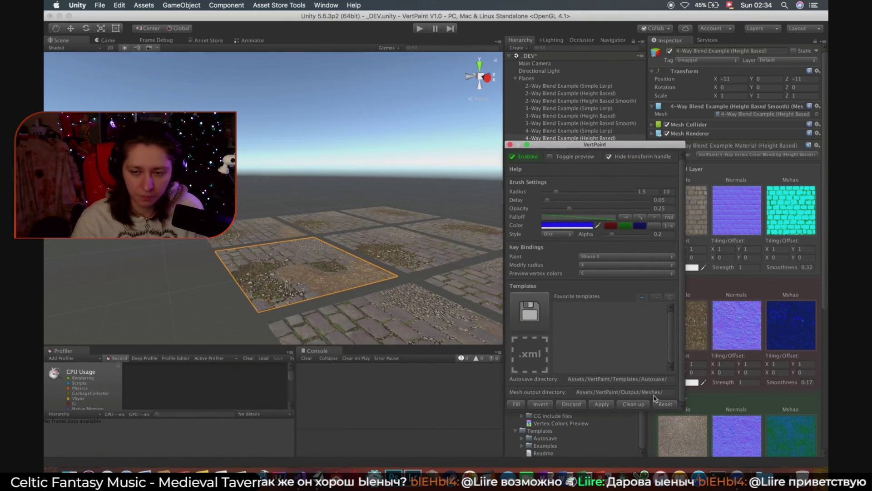
Watch the VertPaint demo video, then exit fullscreen
{"action": "left_click", "coordinate": [301, 282]}
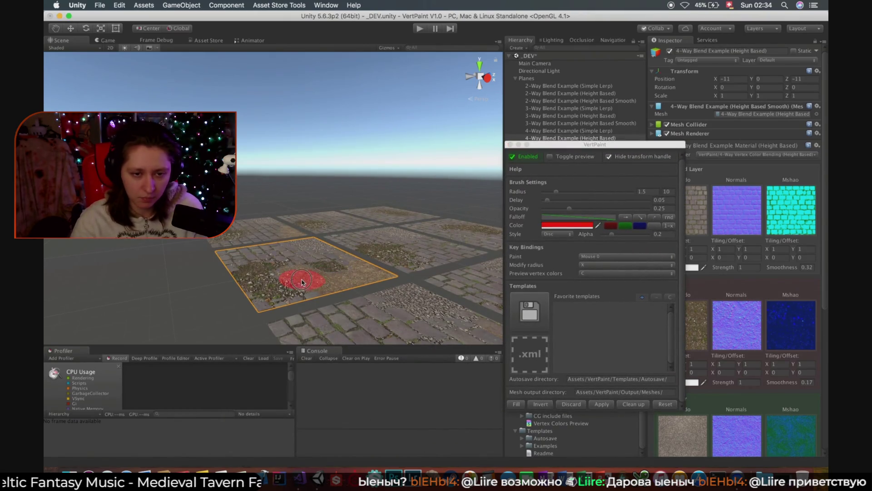
{"action": "left_click", "coordinate": [510, 145]}
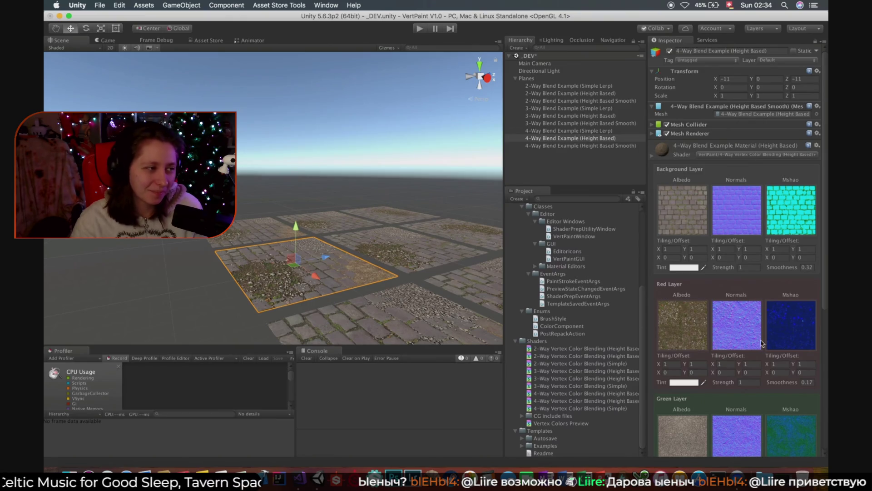
{"action": "scroll", "coordinate": [713, 364], "scroll_direction": "down", "scroll_amount": 5}
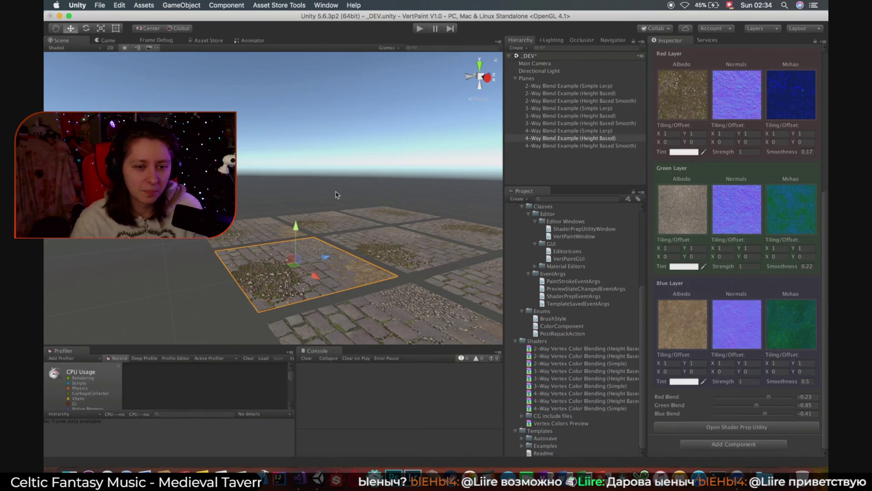
{"action": "scroll", "coordinate": [698, 289], "scroll_direction": "up", "scroll_amount": 5}
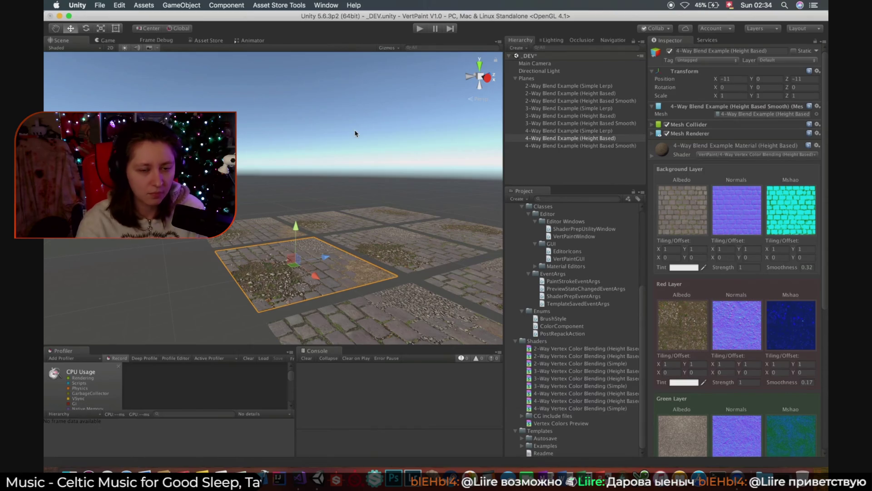
{"action": "key", "text": "Escape"}
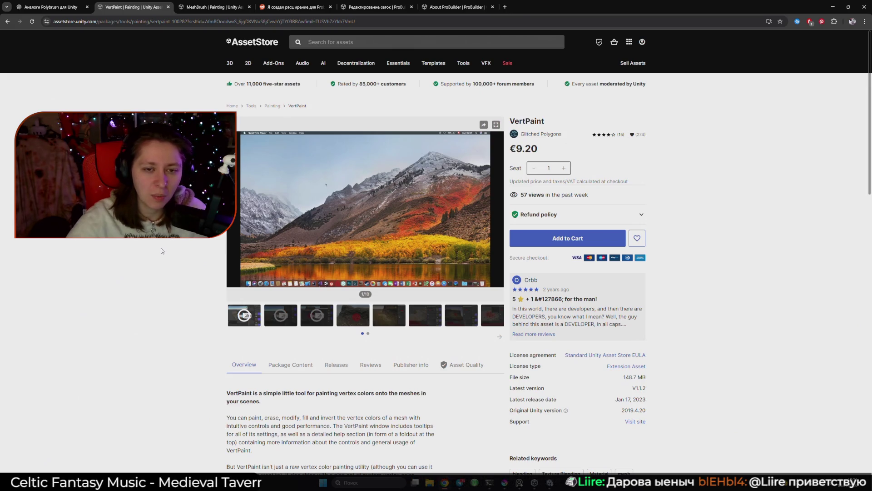
Google-search 'Mesh Painter' from ChatGPT, view its free Asset Store page, then close it
{"action": "key", "text": "ctrl+shift+Tab"}
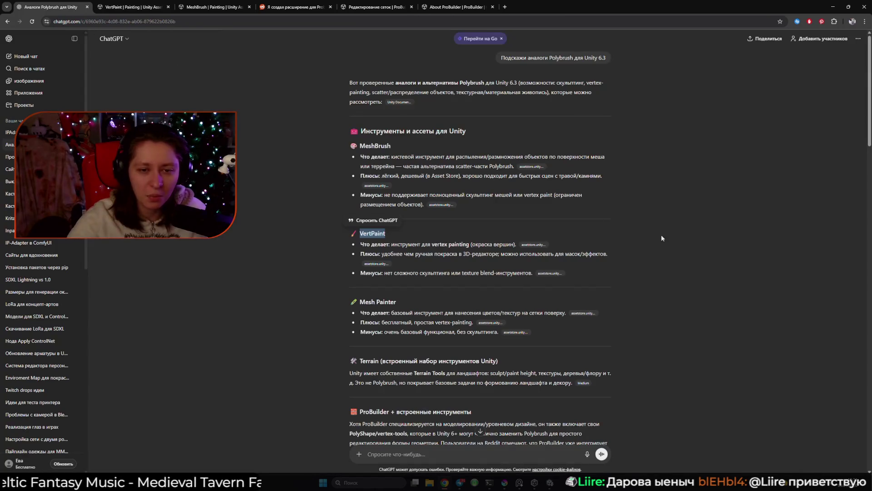
{"action": "left_click_drag", "start_coordinate": [361, 302], "coordinate": [397, 302]}
{"action": "right_click", "coordinate": [366, 299]}
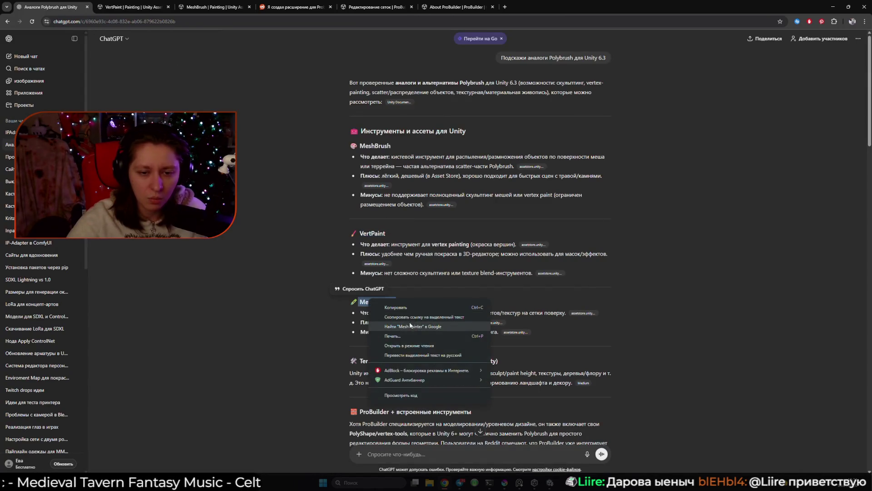
{"action": "left_click", "coordinate": [386, 322]}
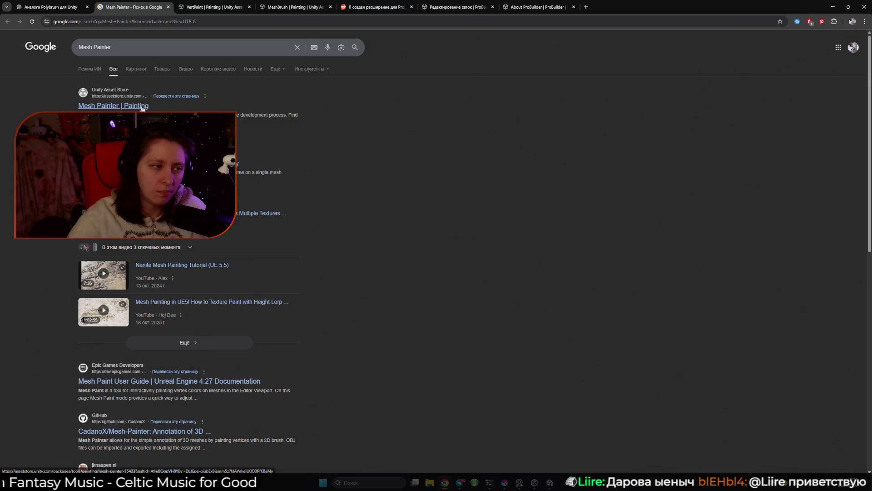
{"action": "left_click", "coordinate": [113, 106]}
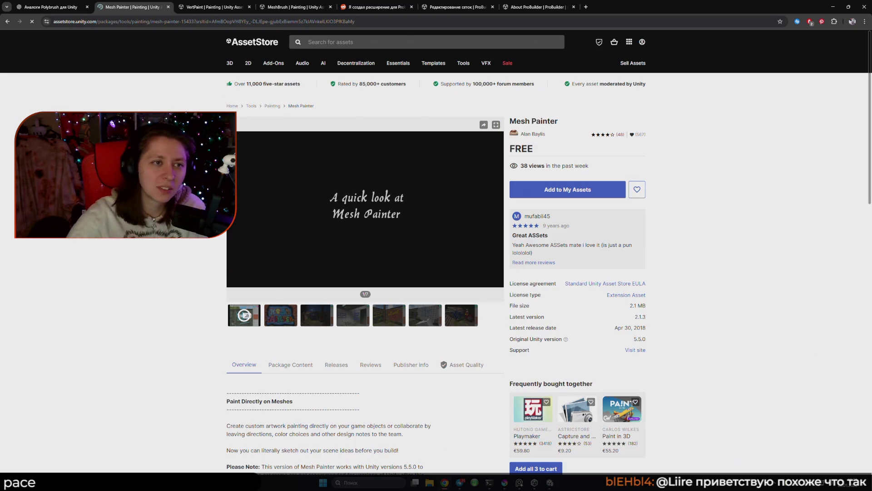
{"action": "middle_click", "coordinate": [142, 8]}
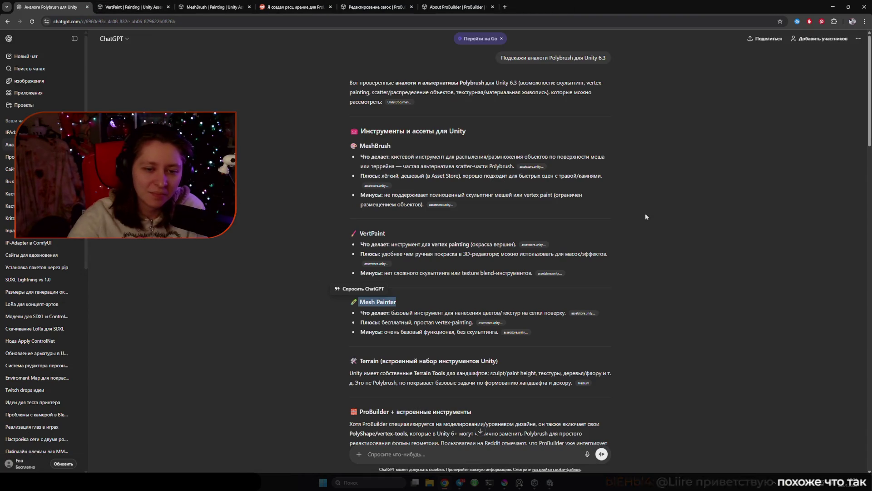
Scroll through ChatGPT's suggested tools and recommendation table, then return to the VertPaint store page
{"action": "scroll", "coordinate": [216, 275], "scroll_direction": "down", "scroll_amount": 2}
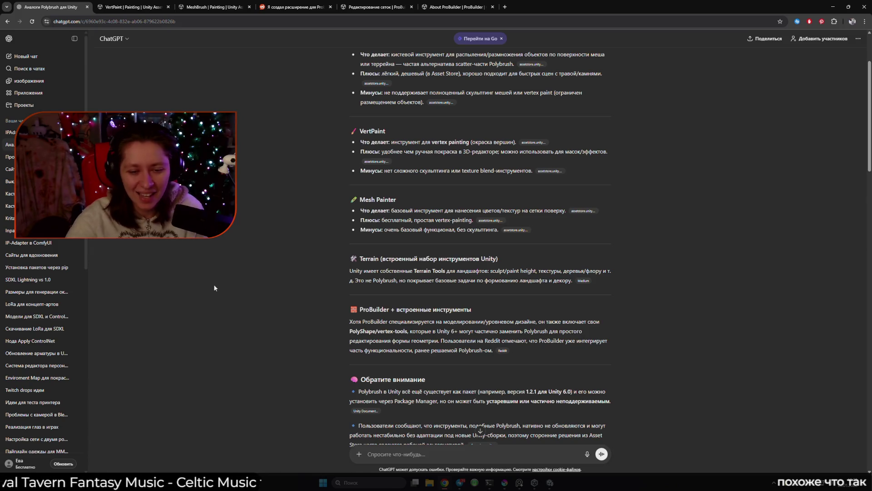
{"action": "scroll", "coordinate": [411, 384], "scroll_direction": "down", "scroll_amount": 3}
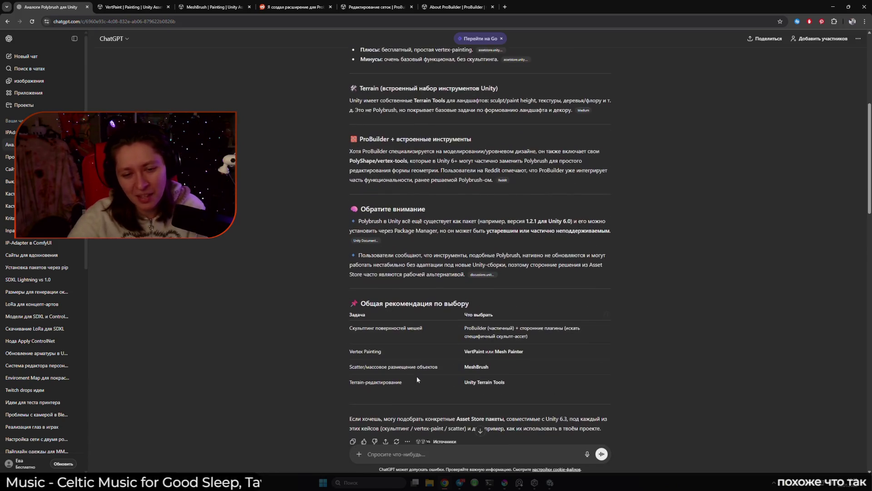
{"action": "left_click", "coordinate": [142, 9]}
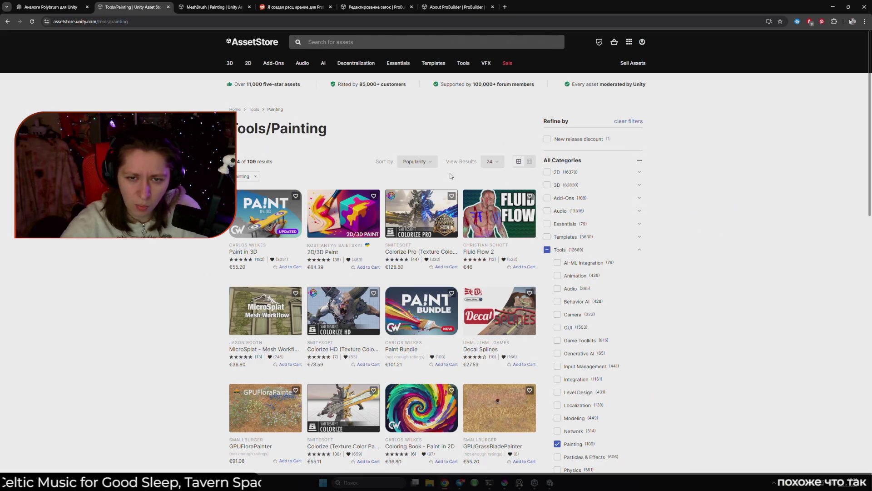
Sort the Tools/Painting assets by Price (Low to High)
{"action": "left_click", "coordinate": [428, 163]}
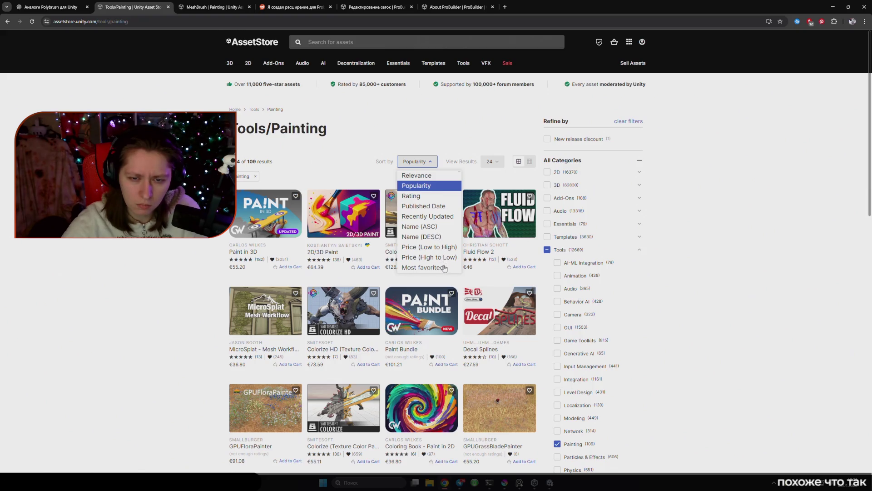
{"action": "left_click", "coordinate": [444, 249]}
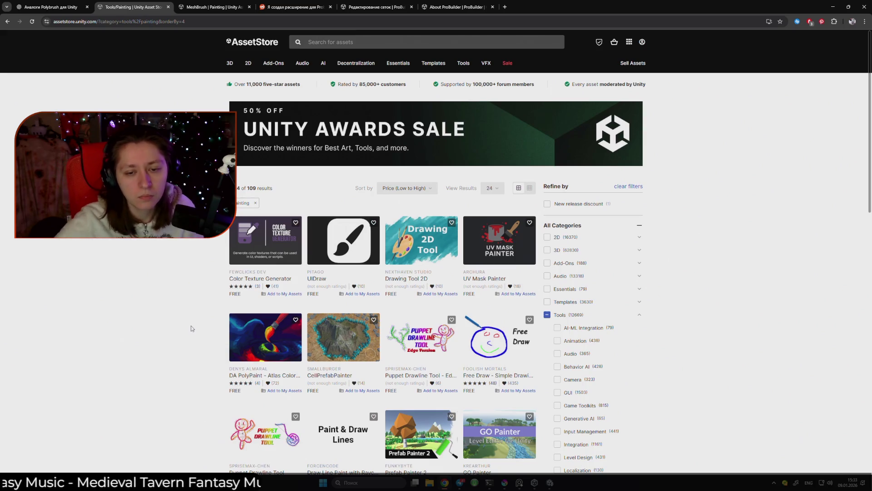
Open UV Mask Painter in a new tab and browse its screenshots
{"action": "middle_click", "coordinate": [500, 252]}
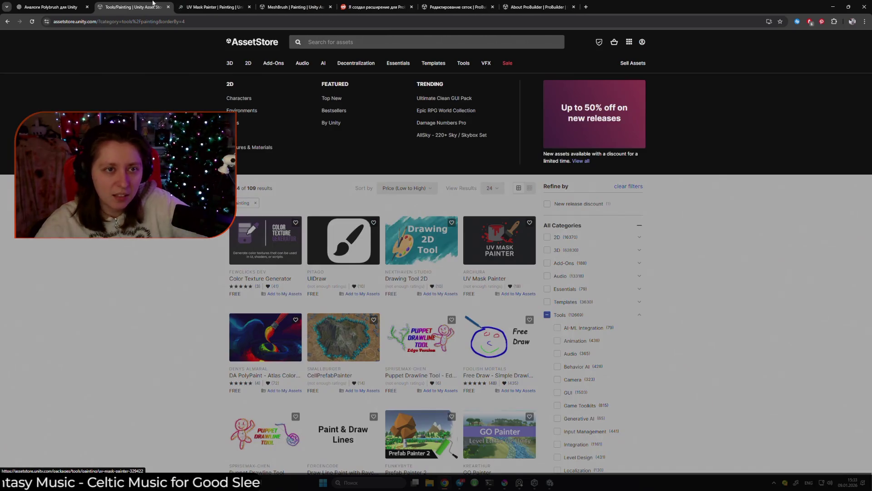
{"action": "left_click", "coordinate": [201, 8]}
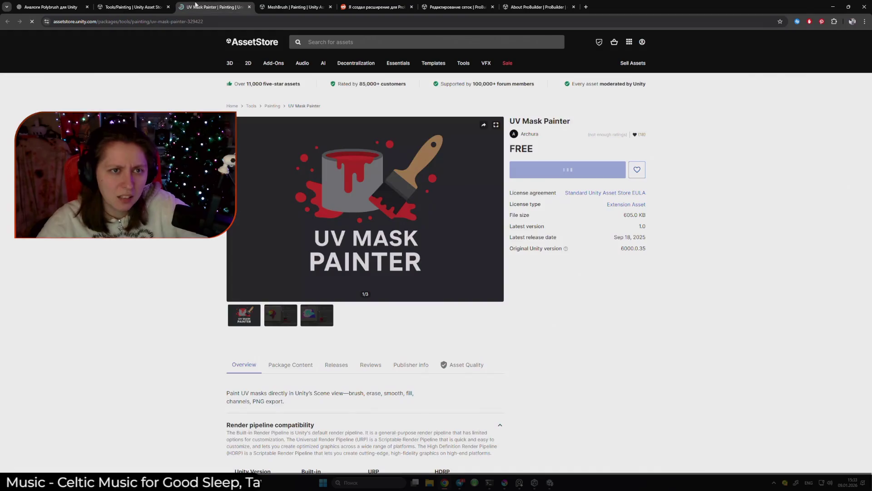
{"action": "left_click", "coordinate": [294, 319]}
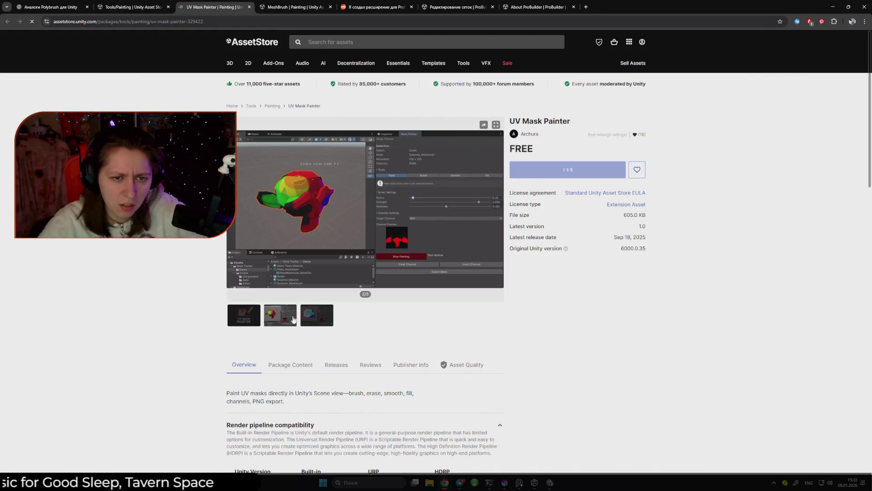
{"action": "left_click", "coordinate": [330, 323]}
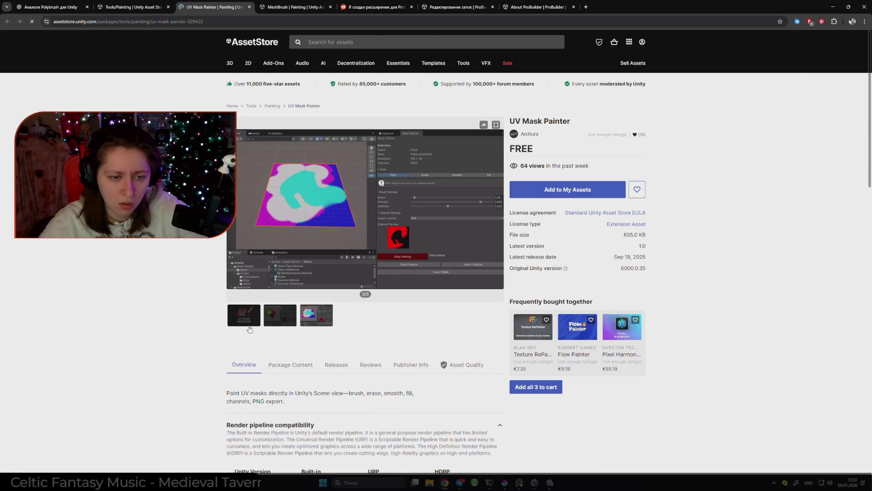
{"action": "left_click", "coordinate": [276, 323]}
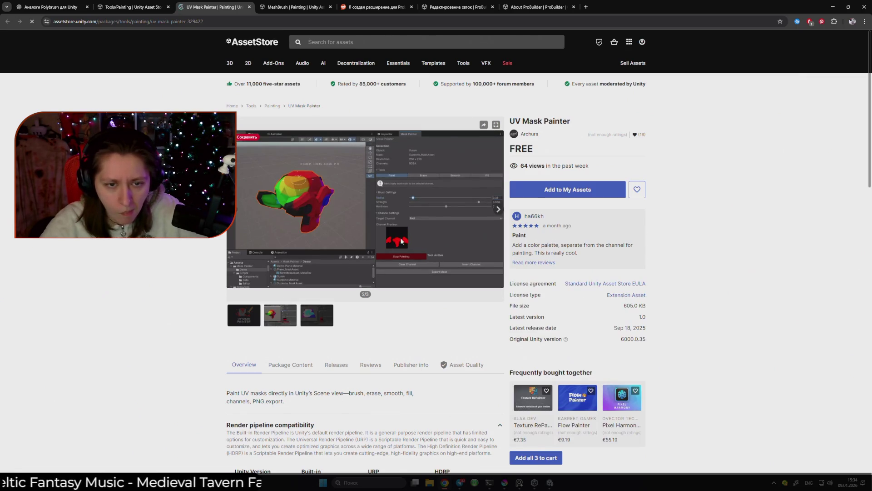
{"action": "left_click", "coordinate": [253, 323]}
{"action": "scroll", "coordinate": [254, 322], "scroll_direction": "down", "scroll_amount": 3}
Translate the UV Mask Painter page into Russian, then return to the Tools/Painting listing
{"action": "right_click", "coordinate": [293, 298]}
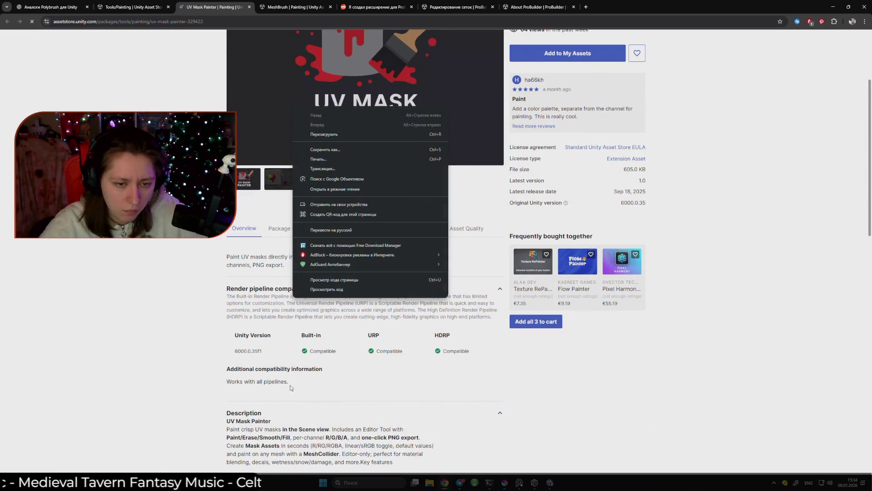
{"action": "left_click", "coordinate": [332, 230]}
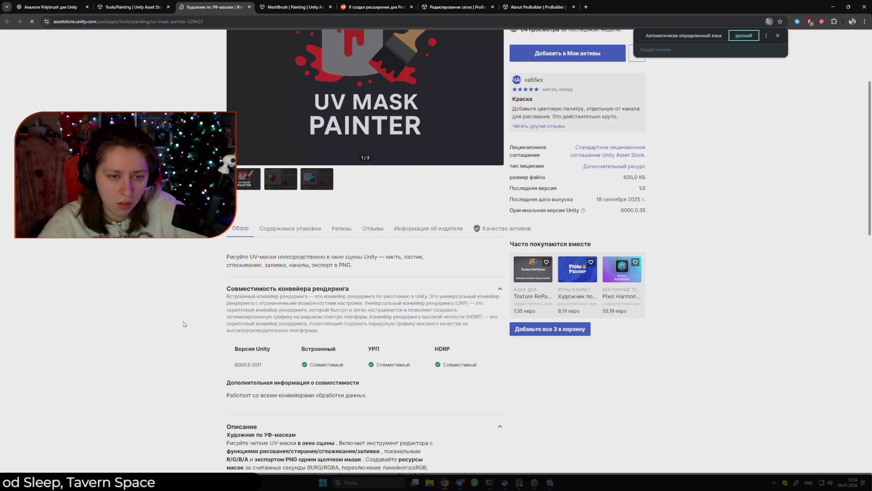
{"action": "scroll", "coordinate": [183, 322], "scroll_direction": "down", "scroll_amount": 3}
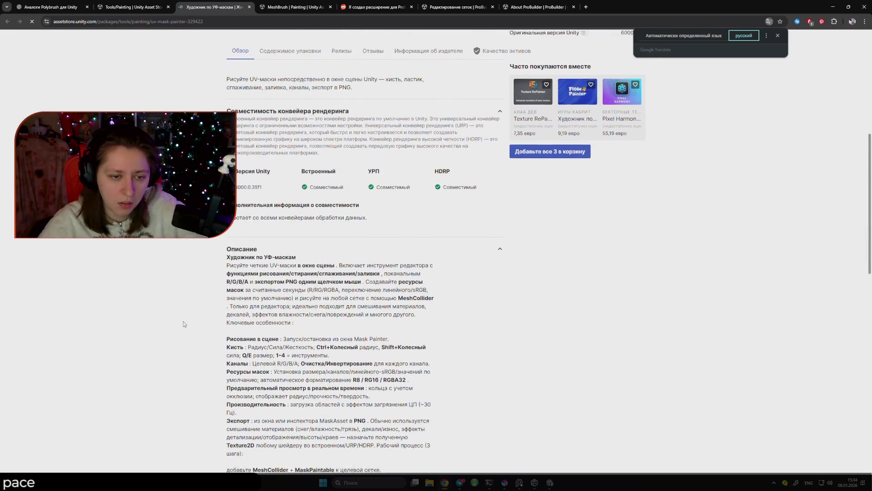
{"action": "left_click", "coordinate": [132, 7]}
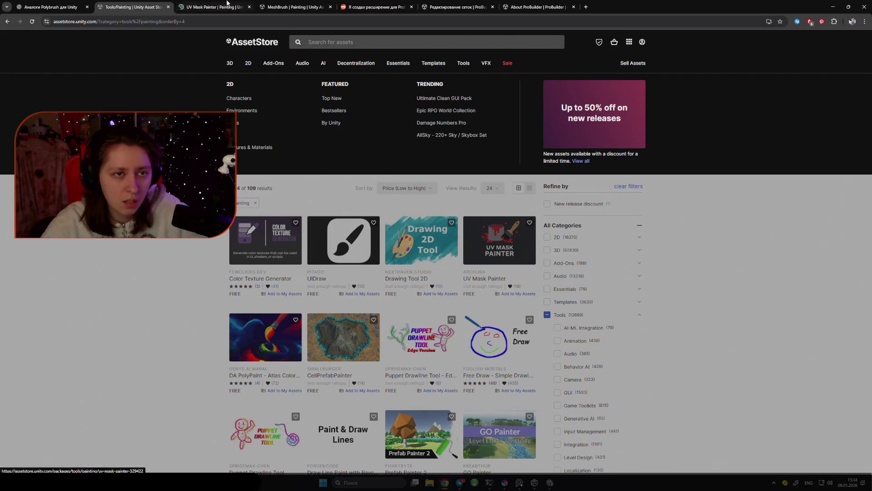
Close the UV Mask Painter tab, search 'Vertex paint', and open DA PolyPaint – Atlas Color Mapper
{"action": "left_click", "coordinate": [226, 5]}
{"action": "middle_click", "coordinate": [220, 8]}
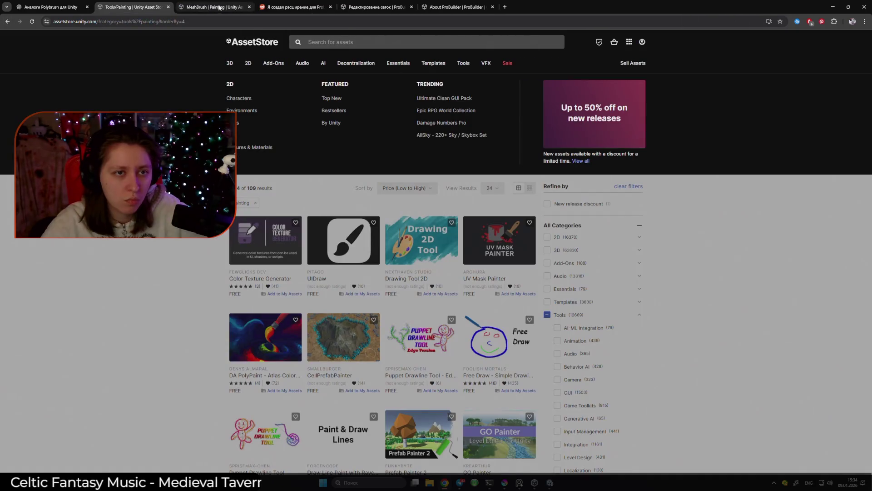
{"action": "left_click", "coordinate": [349, 44]}
{"action": "type", "text": "Vertex paint"}
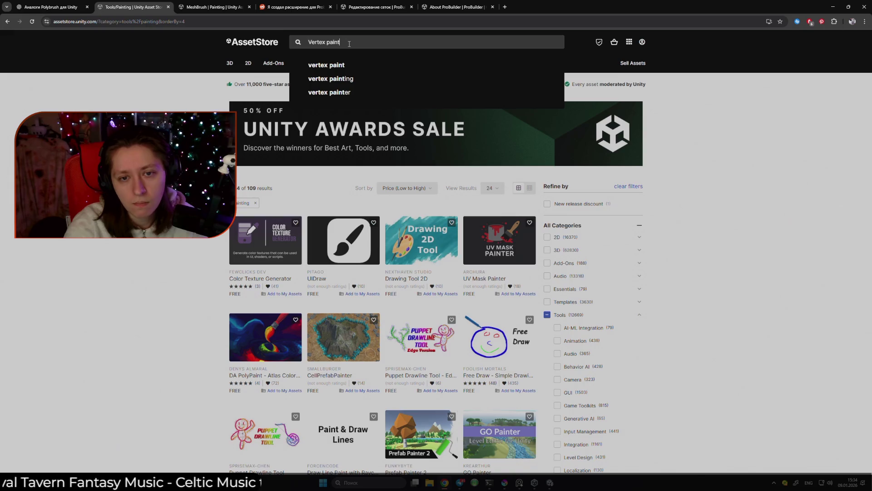
{"action": "left_click", "coordinate": [788, 378]}
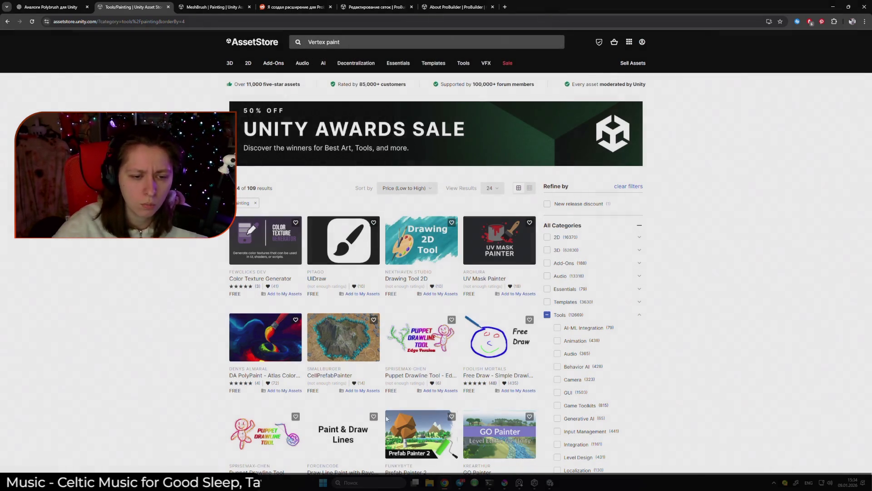
{"action": "middle_click", "coordinate": [242, 346]}
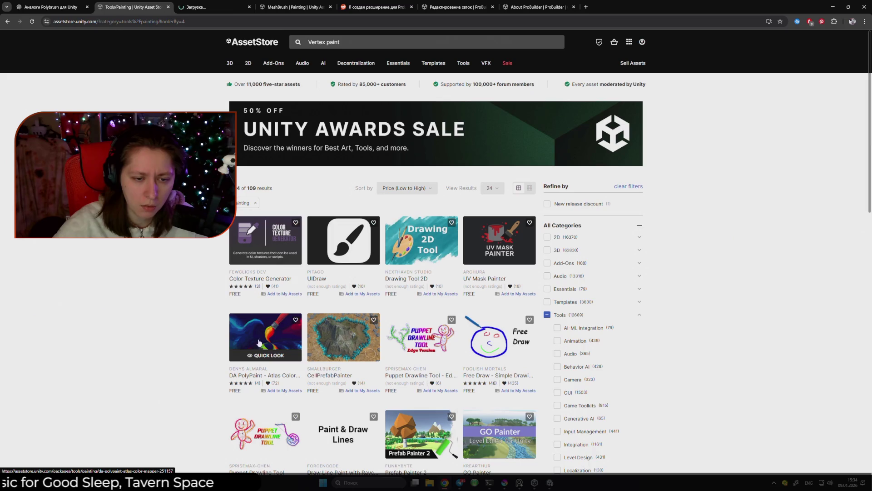
{"action": "left_click", "coordinate": [214, 7]}
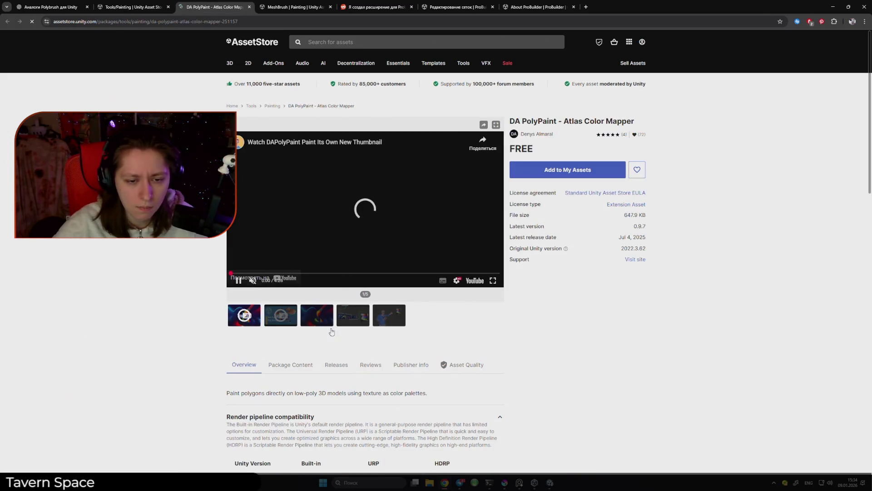
Play the DA PolyPaint demo video fullscreen and skip ahead five seconds
{"action": "left_click", "coordinate": [493, 280]}
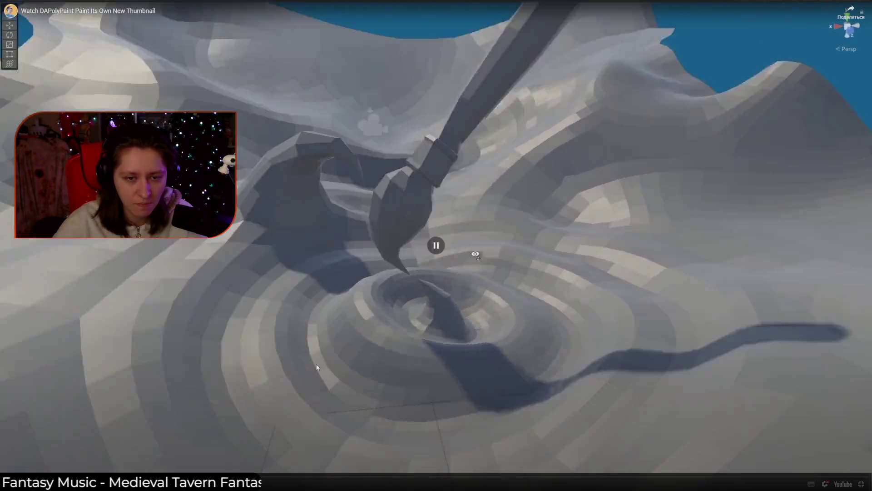
{"action": "left_click", "coordinate": [371, 354]}
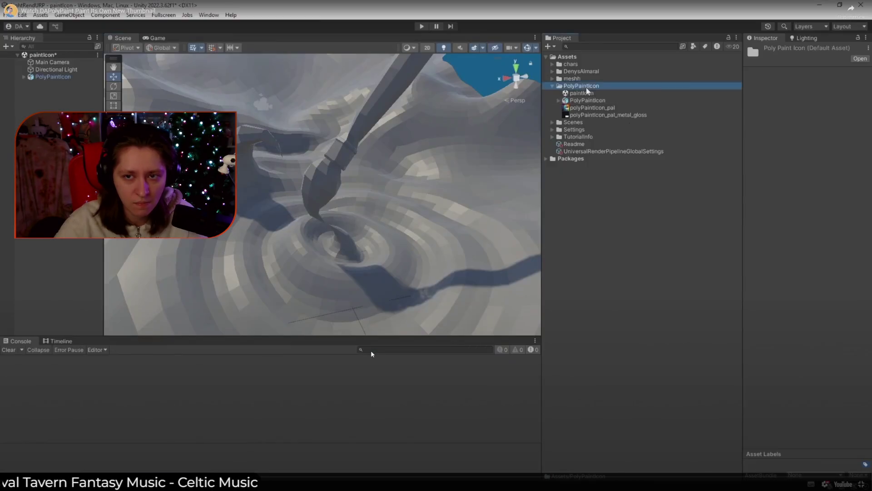
{"action": "key", "text": "Right"}
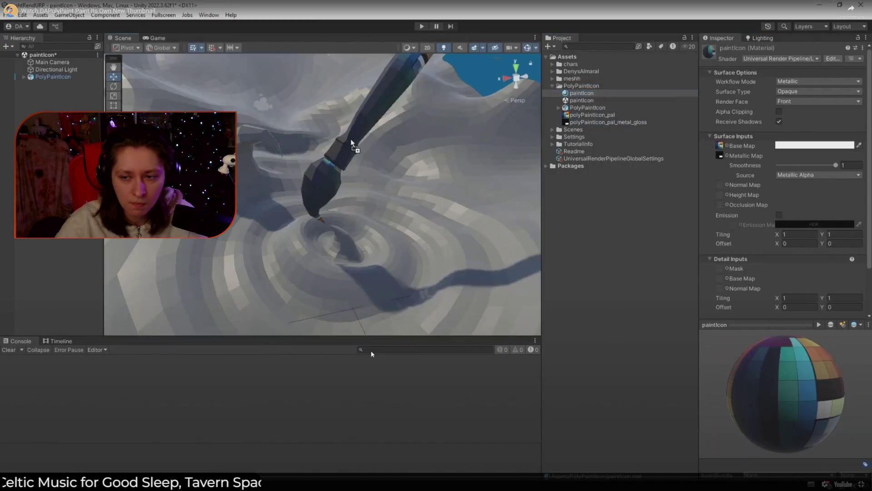
{"action": "mouse_move", "coordinate": [582, 94]}
{"action": "left_mouse_down"}
{"action": "mouse_move", "coordinate": [397, 169]}
{"action": "mouse_move", "coordinate": [653, 97]}
{"action": "mouse_move", "coordinate": [588, 72]}
{"action": "mouse_move", "coordinate": [582, 87]}
{"action": "left_mouse_up"}
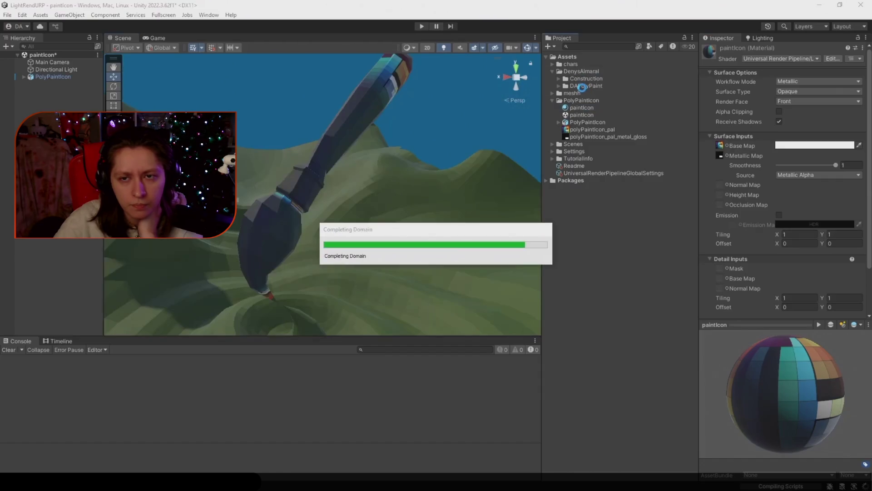
{"action": "left_click", "coordinate": [586, 79]}
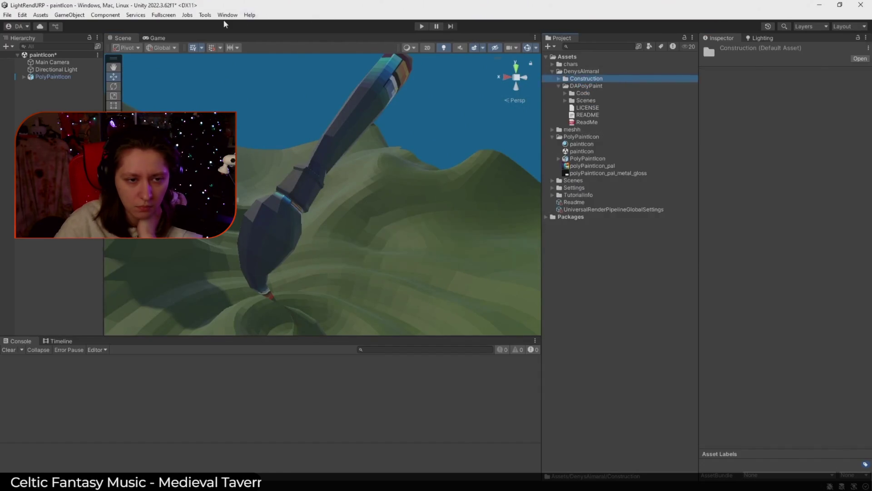
{"action": "left_click", "coordinate": [202, 16]}
{"action": "mouse_move", "coordinate": [216, 26]}
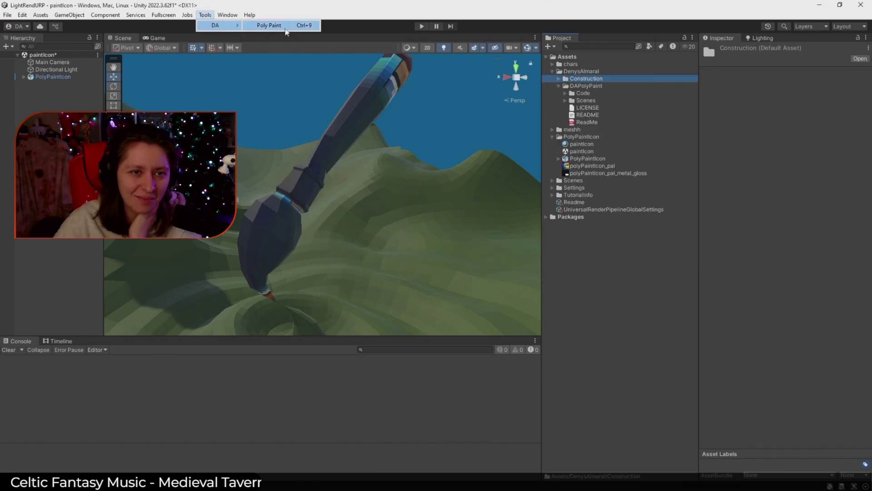
{"action": "left_click", "coordinate": [286, 27]}
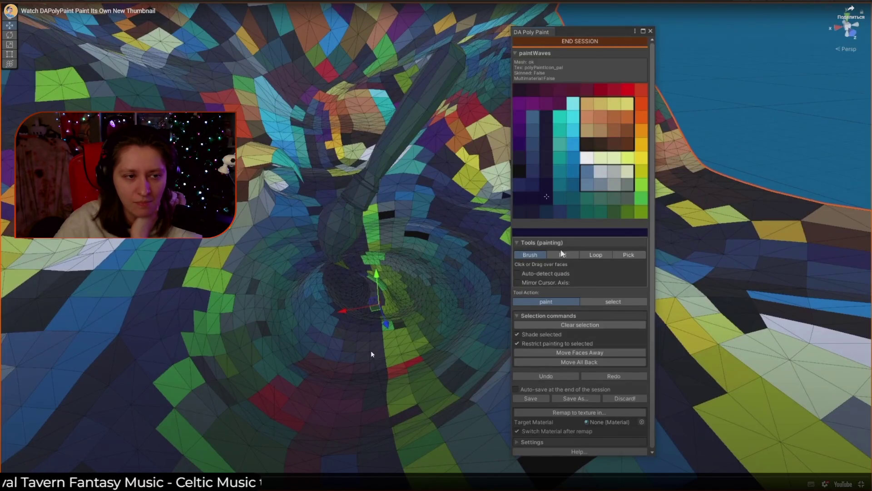
Skip further through the video, exit fullscreen, and close the DA PolyPaint page
{"action": "key", "text": "Right"}
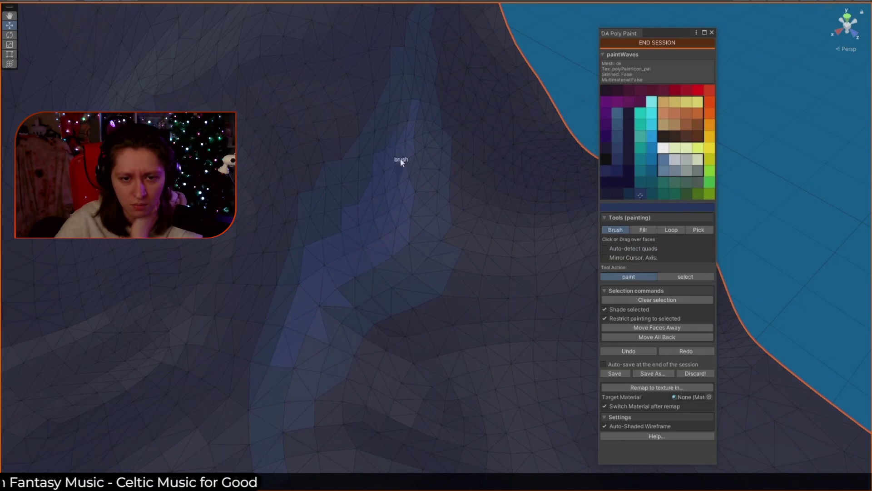
{"action": "mouse_move", "coordinate": [370, 353]}
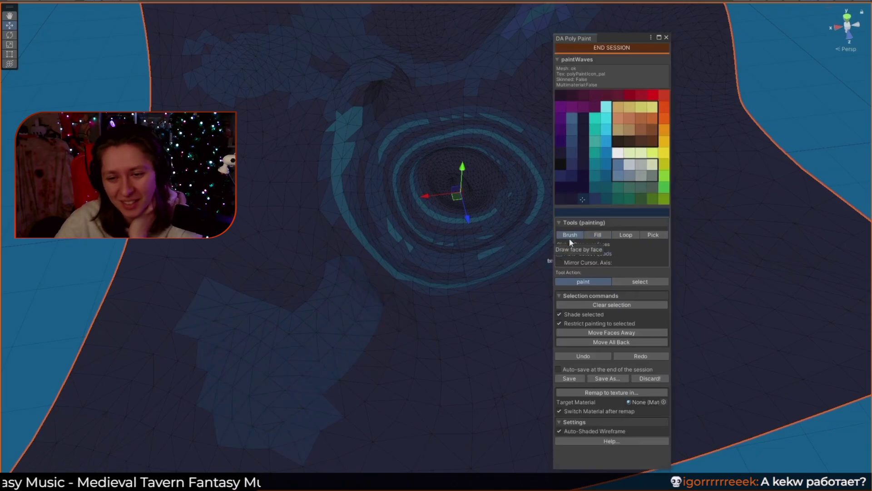
{"action": "left_click", "coordinate": [543, 309]}
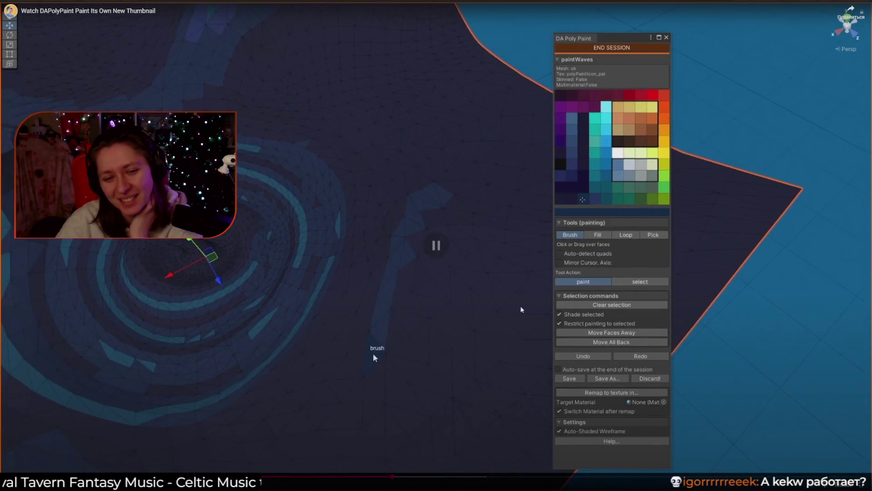
{"action": "left_click", "coordinate": [473, 301]}
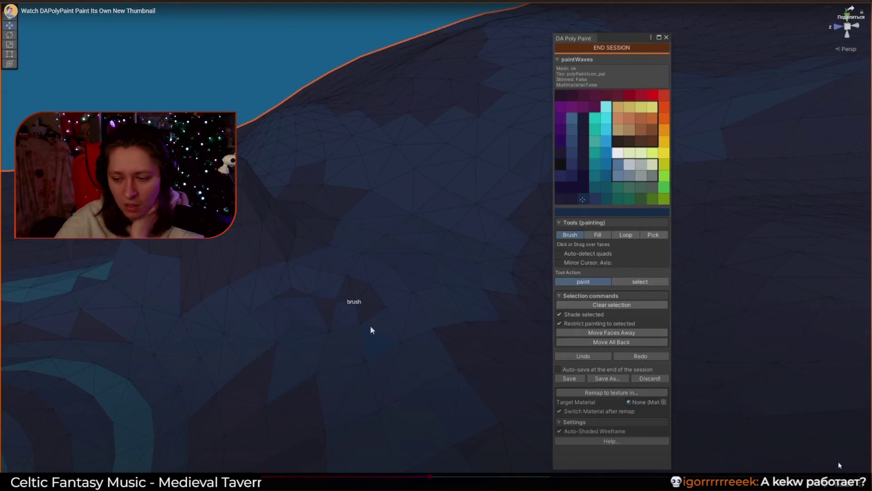
{"action": "key", "text": "Escape"}
{"action": "key", "text": "ctrl+w"}
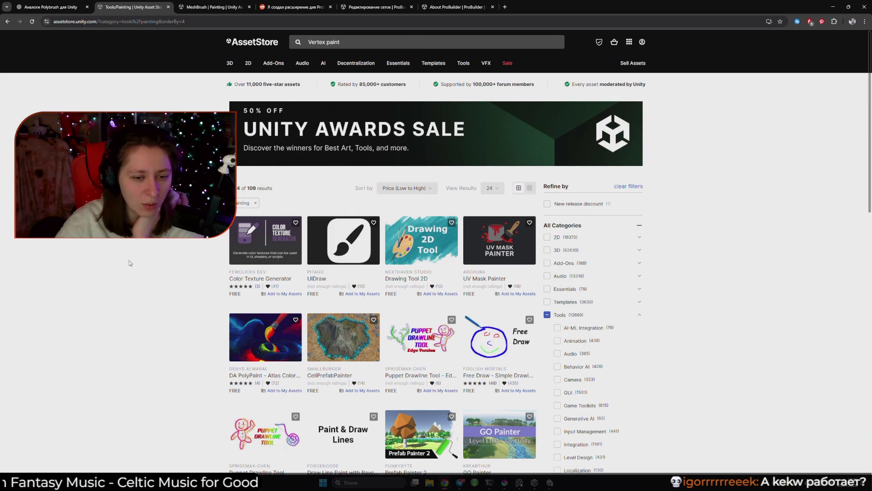
Open CellPrefabPainter from the Painting listing in a background tab and switch to it
{"action": "scroll", "coordinate": [136, 263], "scroll_direction": "down", "scroll_amount": 1}
{"action": "middle_click", "coordinate": [284, 291]}
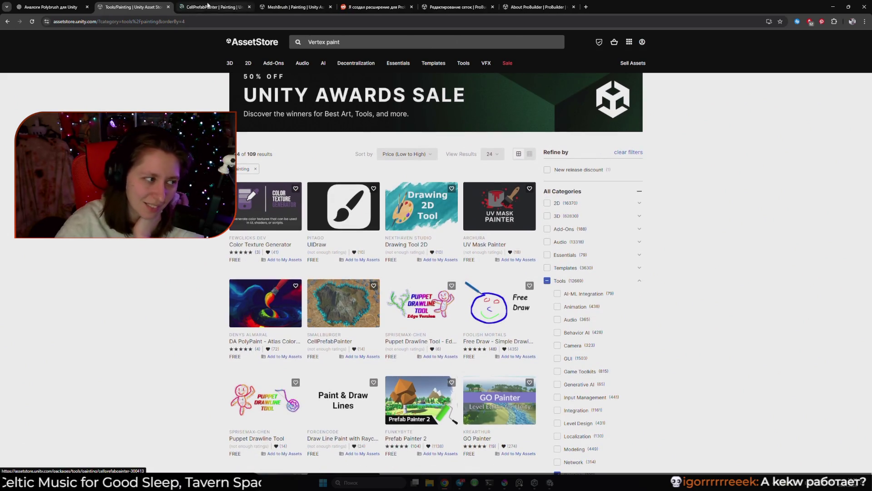
{"action": "key", "text": "ctrl+Tab"}
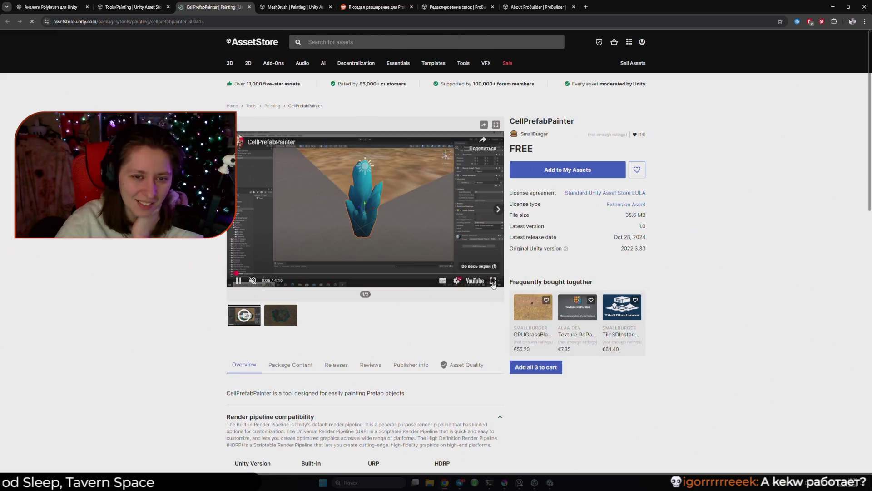
Watch its demo video fullscreen, skipping ahead to crystal prefabs scattered around a mountain
{"action": "left_click", "coordinate": [493, 282]}
{"action": "left_click", "coordinate": [447, 319]}
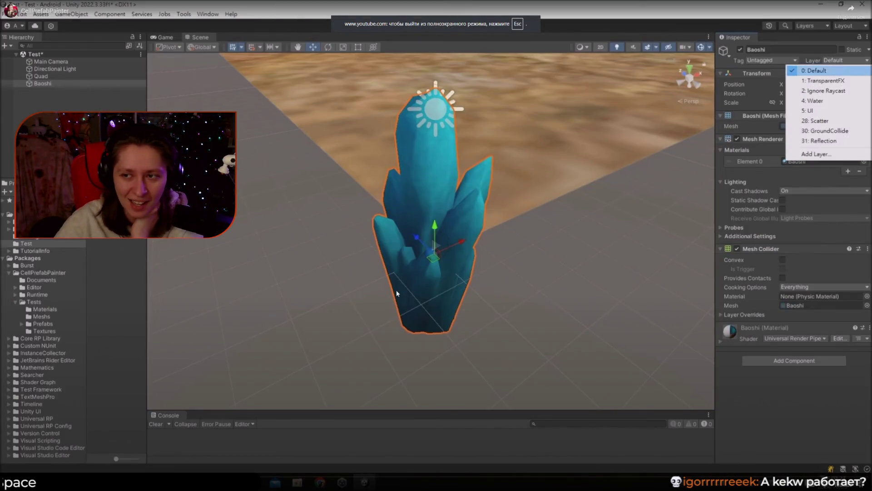
{"action": "key", "text": "Right"}
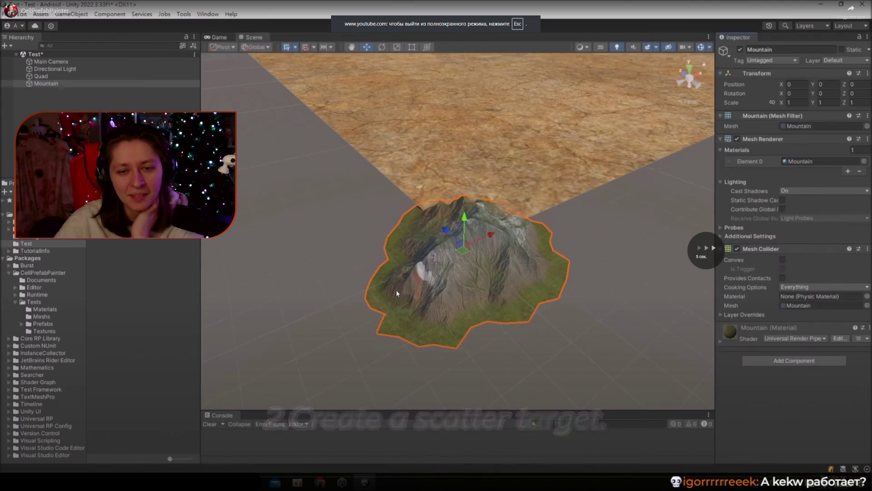
{"action": "key", "text": "Right"}
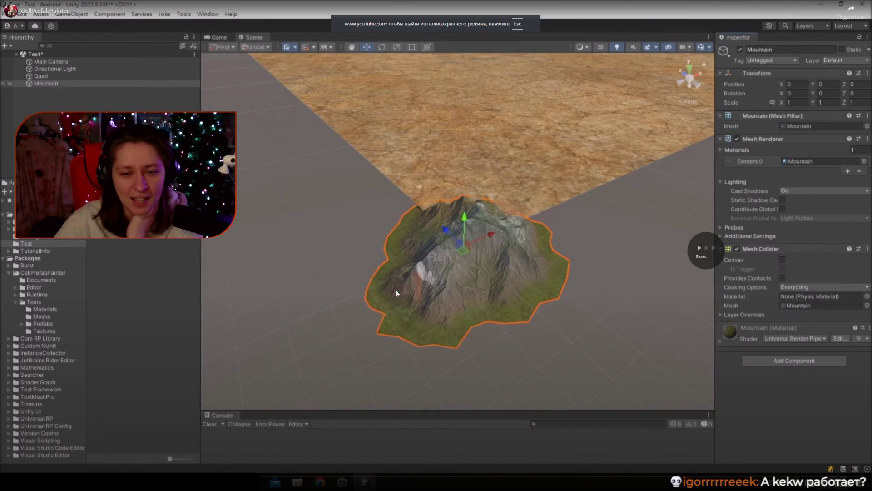
{"action": "key", "text": "Right"}
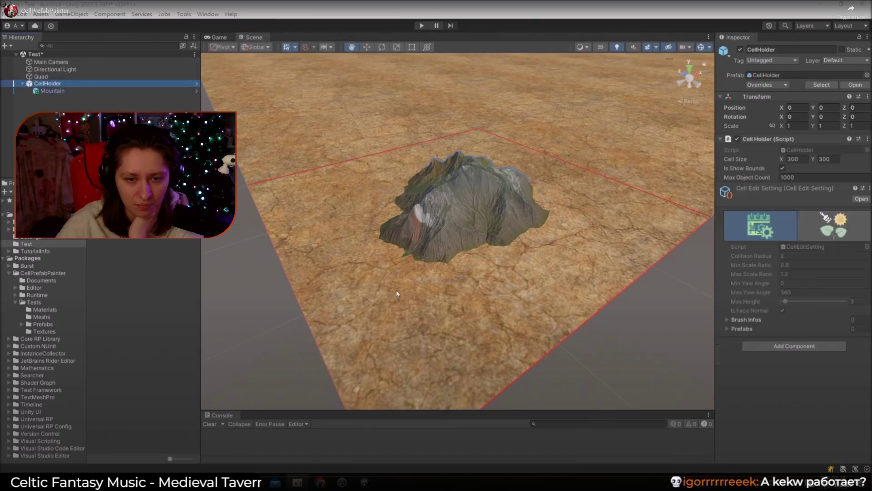
{"action": "key", "text": "Right"}
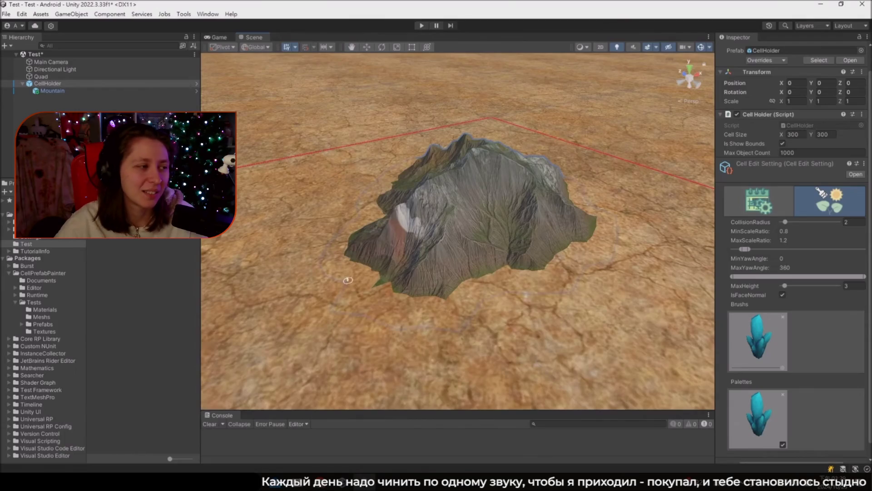
{"action": "left_click_drag", "start_coordinate": [386, 304], "coordinate": [542, 280]}
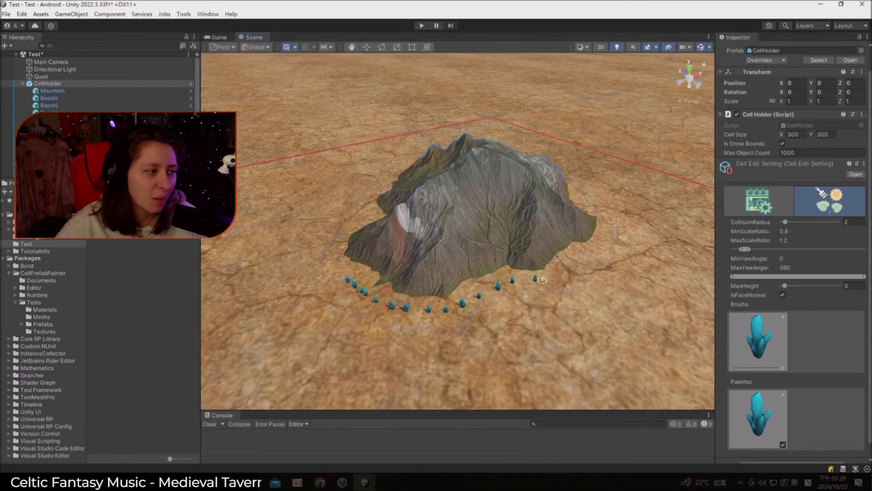
{"action": "mouse_move", "coordinate": [542, 280]}
{"action": "left_mouse_down"}
{"action": "mouse_move", "coordinate": [594, 264]}
{"action": "mouse_move", "coordinate": [567, 268]}
{"action": "left_mouse_up"}
{"action": "mouse_move", "coordinate": [514, 290]}
{"action": "left_mouse_down"}
{"action": "mouse_move", "coordinate": [409, 273]}
{"action": "mouse_move", "coordinate": [371, 284]}
{"action": "mouse_move", "coordinate": [477, 276]}
{"action": "left_mouse_up"}
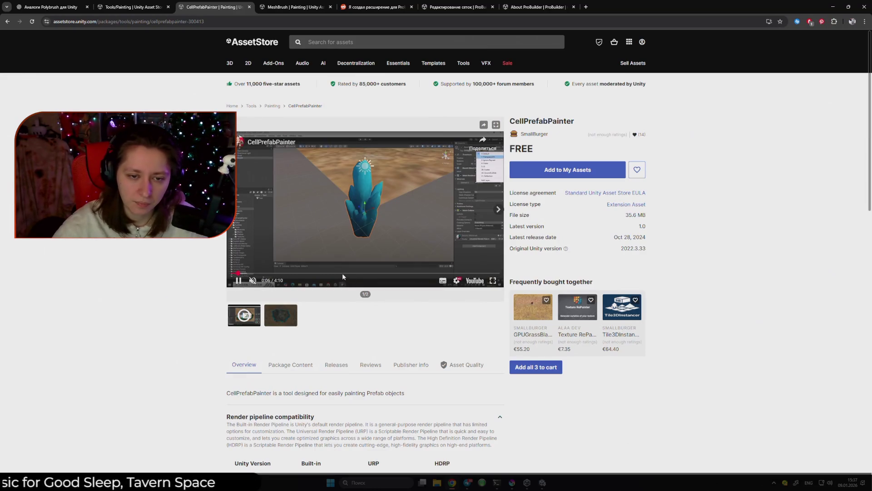
Jump further through the CellPrefabPainter demo fullscreen, then exit and close its page
{"action": "left_click", "coordinate": [343, 272]}
{"action": "left_click", "coordinate": [494, 281]}
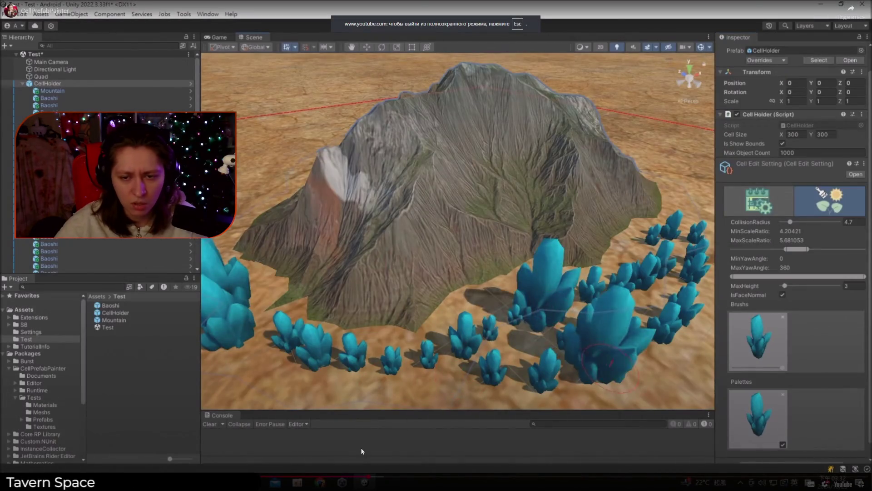
{"action": "left_click", "coordinate": [533, 476]}
{"action": "key", "text": "Escape"}
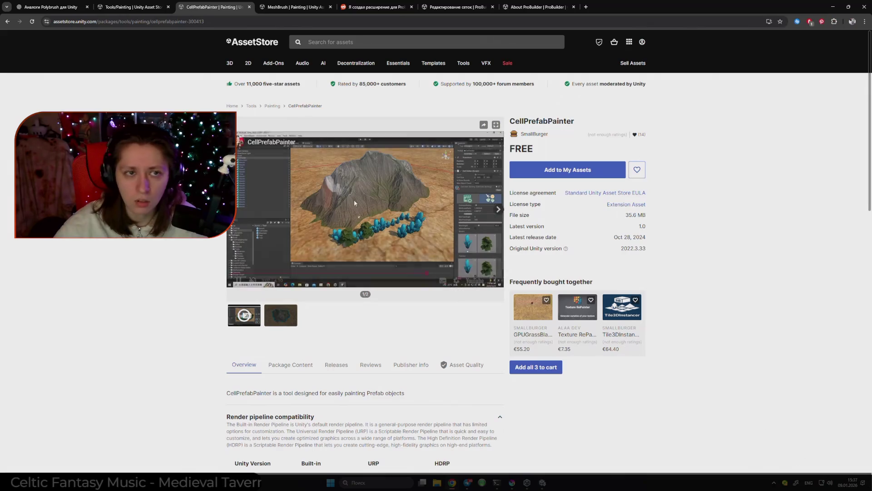
{"action": "left_click", "coordinate": [251, 7]}
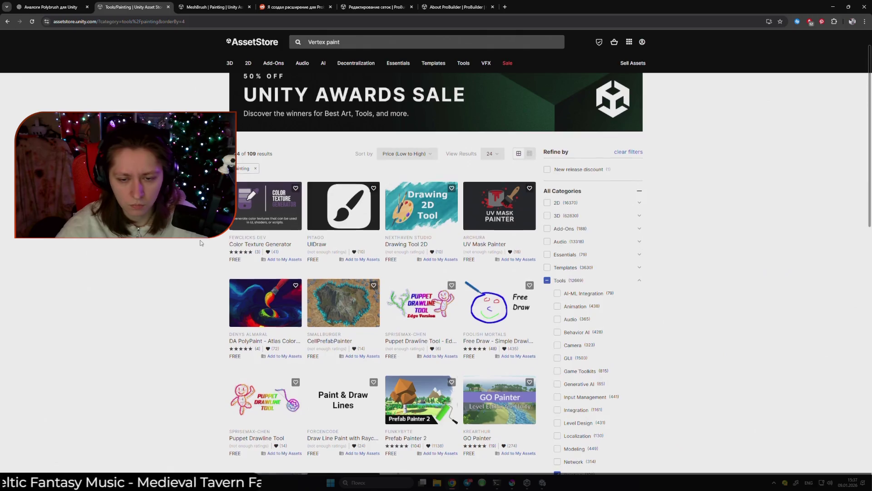
Rerun the 'Vertex paint' store search, returning 421 results led by VertPaint
{"action": "scroll", "coordinate": [202, 243], "scroll_direction": "down", "scroll_amount": 3}
{"action": "scroll", "coordinate": [202, 243], "scroll_direction": "up", "scroll_amount": 4}
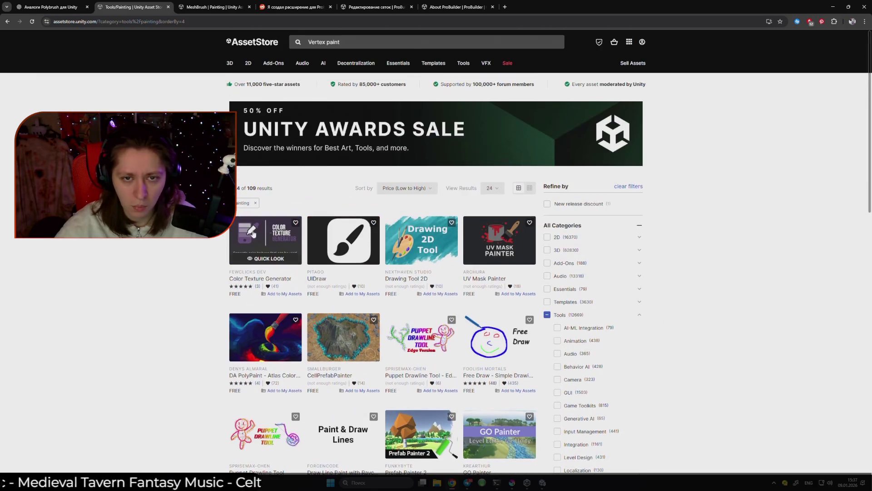
{"action": "left_click", "coordinate": [369, 48]}
{"action": "key", "text": "Return"}
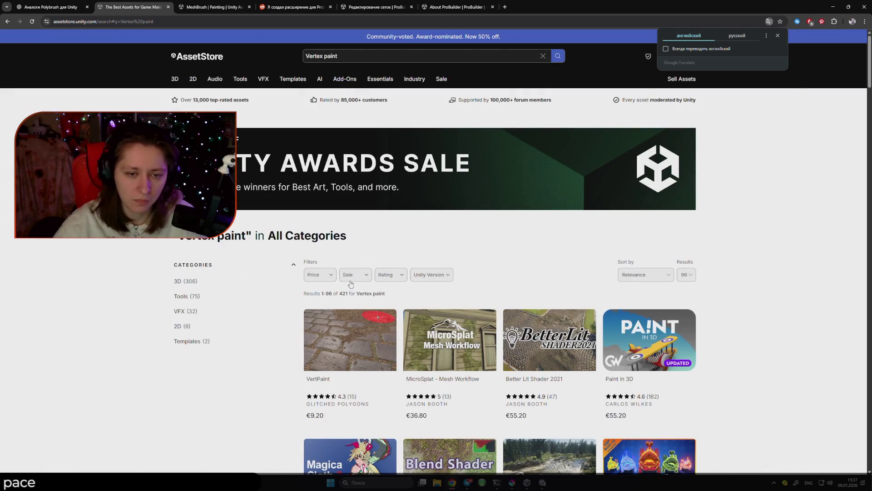
Sort the Vertex paint results by Price (Low to High)
{"action": "left_click", "coordinate": [666, 276]}
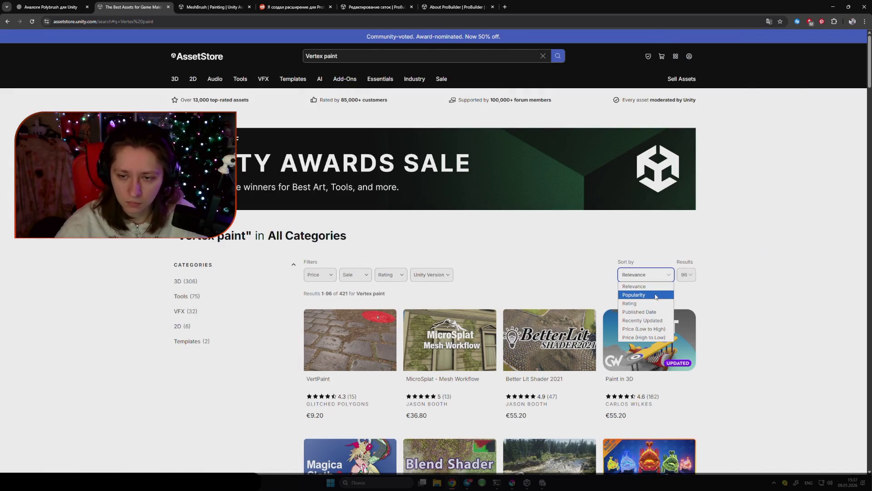
{"action": "left_click", "coordinate": [656, 296]}
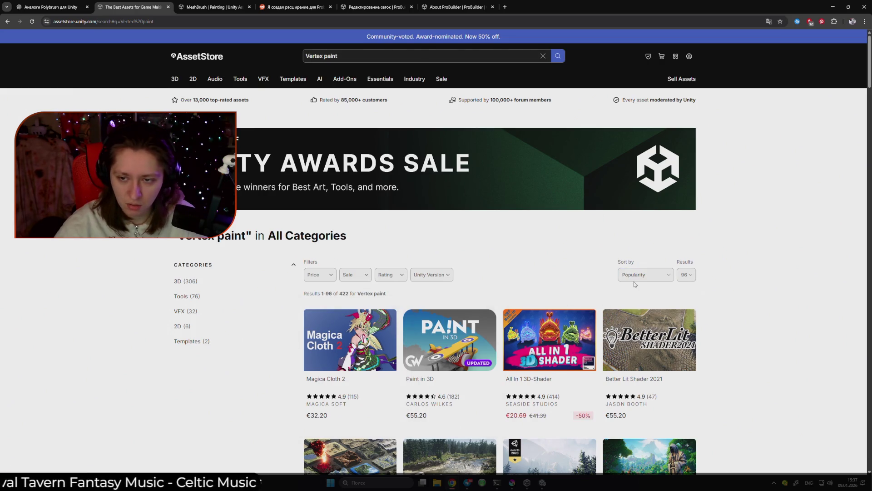
{"action": "left_click", "coordinate": [645, 274]}
{"action": "left_click", "coordinate": [663, 329]}
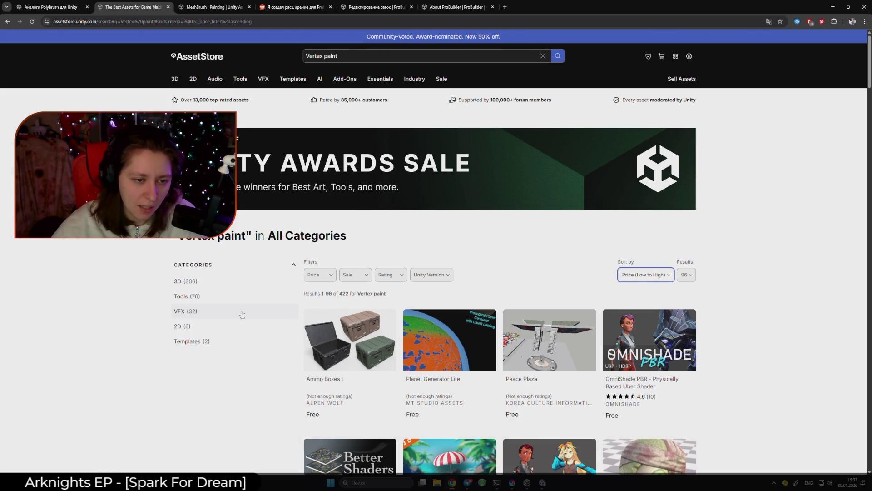
Filter to the Tools › Painting category, leaving 18 results led by Forest Paint 2
{"action": "left_click", "coordinate": [223, 303]}
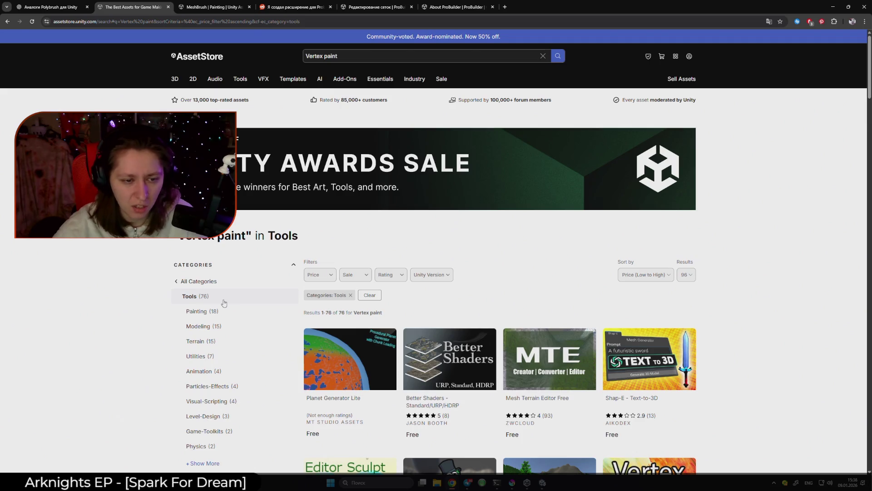
{"action": "left_click", "coordinate": [225, 317]}
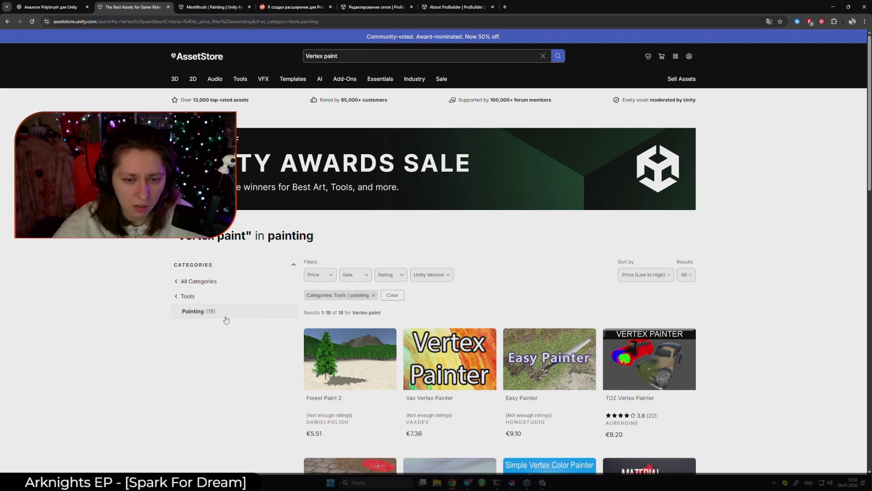
{"action": "scroll", "coordinate": [211, 321], "scroll_direction": "down", "scroll_amount": 2}
{"action": "left_click", "coordinate": [659, 207]}
{"action": "left_click", "coordinate": [660, 207]}
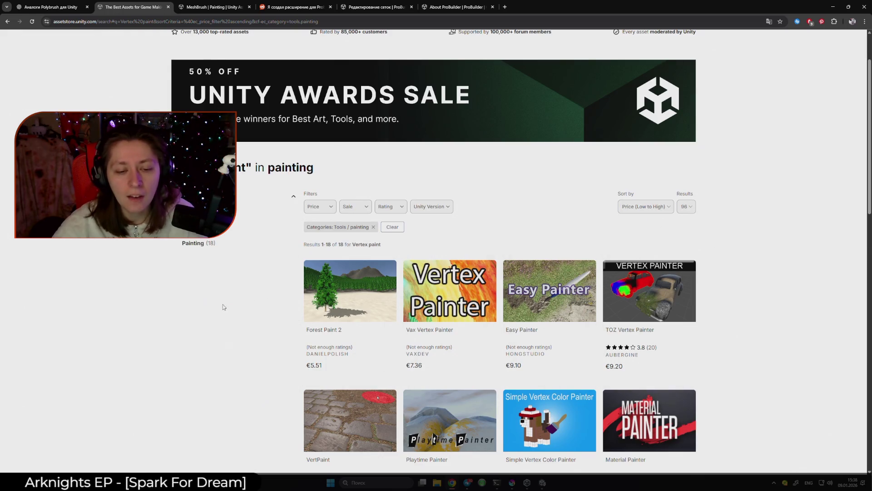
{"action": "scroll", "coordinate": [229, 310], "scroll_direction": "down", "scroll_amount": 2}
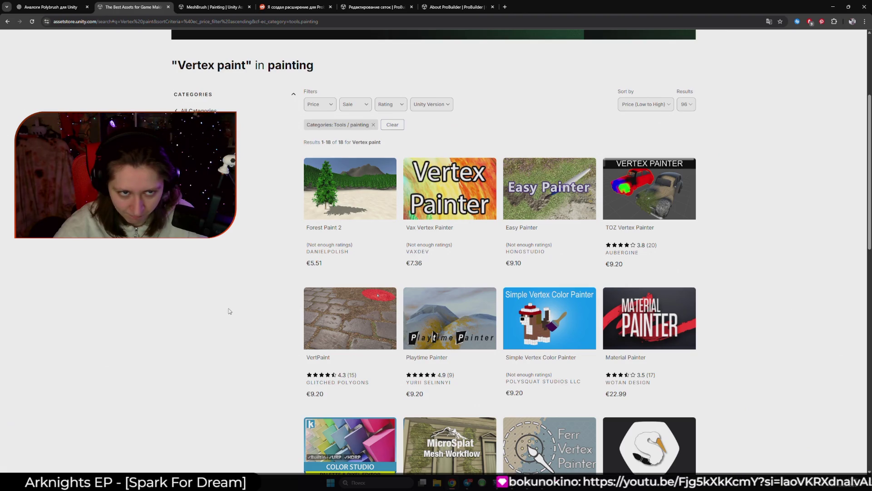
{"action": "scroll", "coordinate": [230, 311], "scroll_direction": "up", "scroll_amount": 4}
{"action": "left_click", "coordinate": [345, 60]}
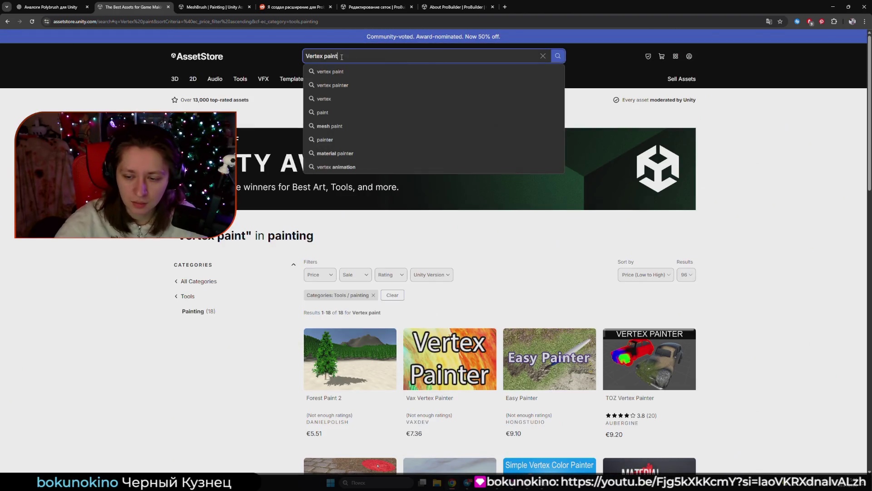
Search the store for 'polybrash' and open Blend Shader For Polybrush in a new tab
{"action": "key", "text": "ctrl+a"}
{"action": "type", "text": "polybrash"}
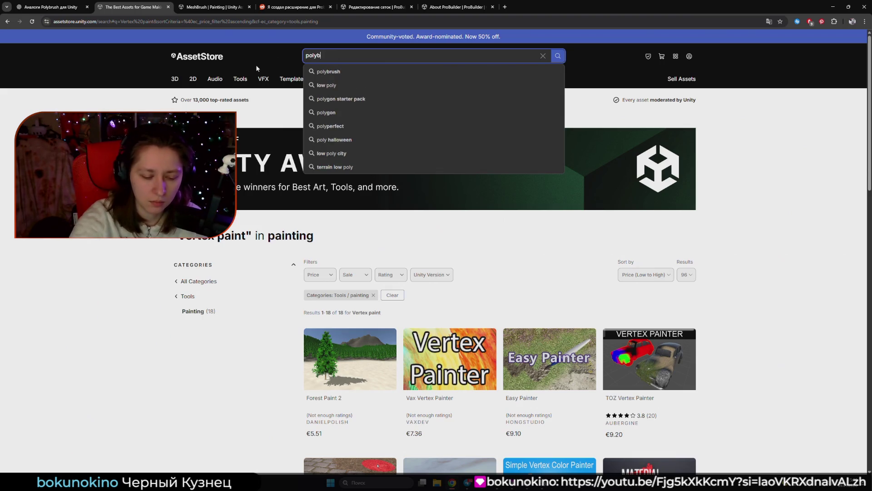
{"action": "key", "text": "Return"}
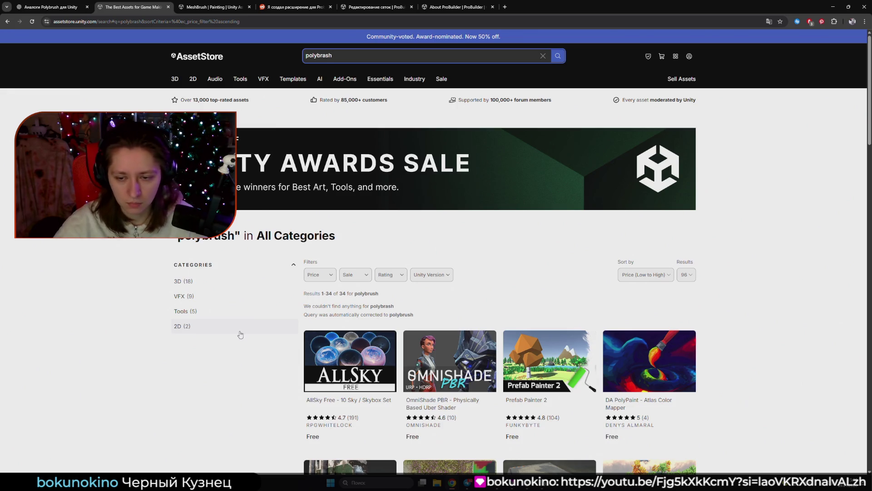
{"action": "scroll", "coordinate": [241, 334], "scroll_direction": "down", "scroll_amount": 2}
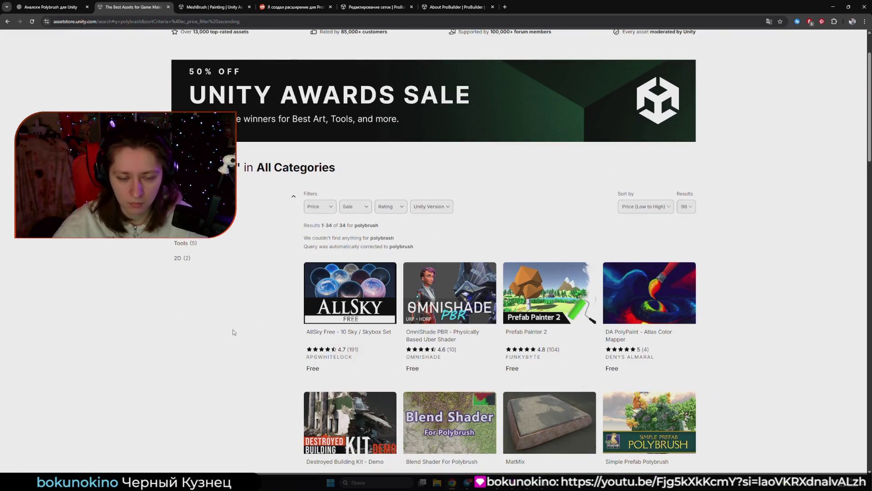
{"action": "scroll", "coordinate": [233, 330], "scroll_direction": "down", "scroll_amount": 3}
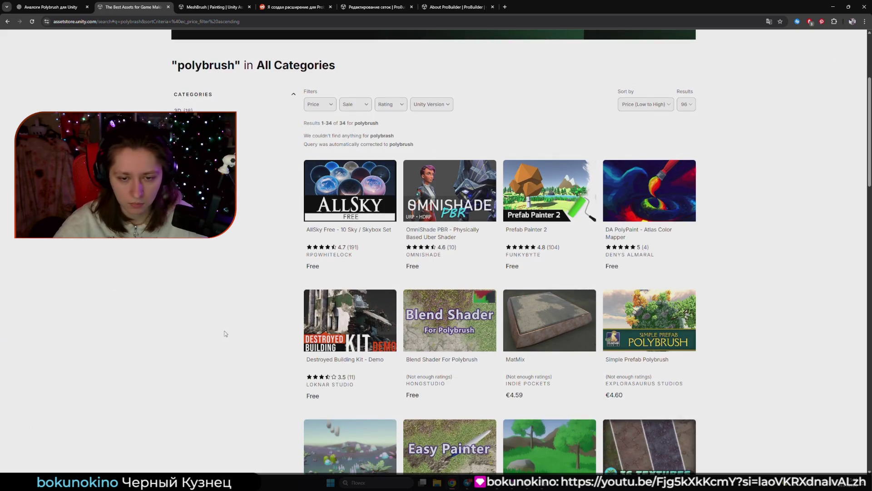
{"action": "left_click", "coordinate": [464, 332]}
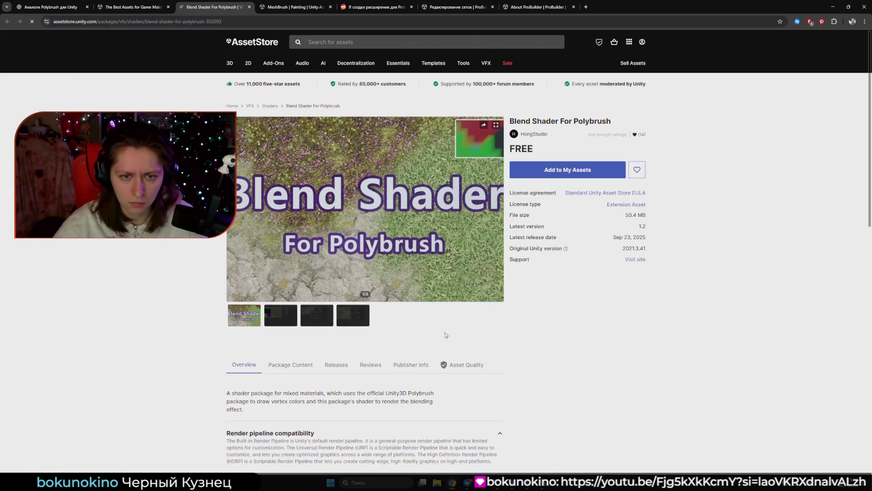
Browse the Blend Shader gallery screenshots and translate the page into Russian
{"action": "left_click", "coordinate": [279, 316]}
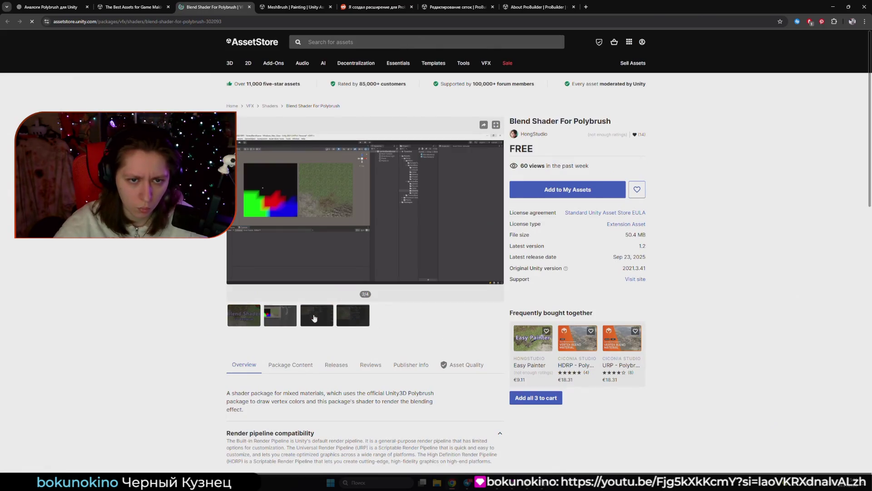
{"action": "left_click", "coordinate": [314, 318]}
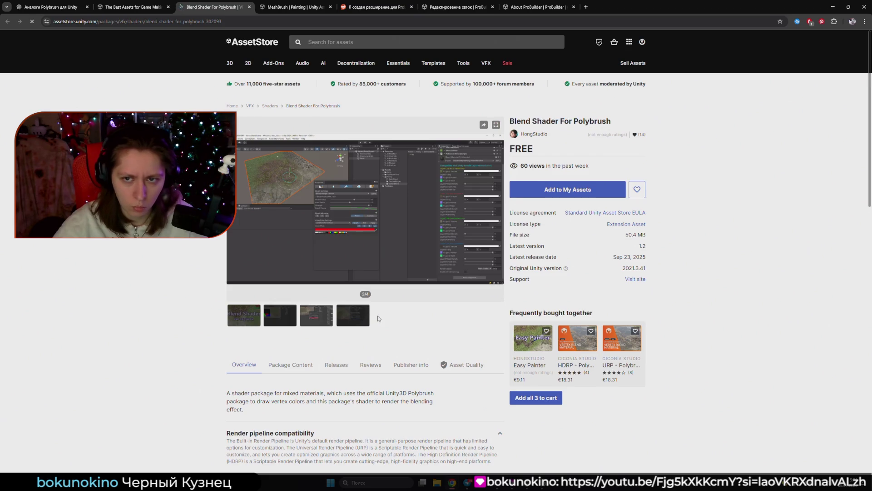
{"action": "scroll", "coordinate": [228, 305], "scroll_direction": "down", "scroll_amount": 2}
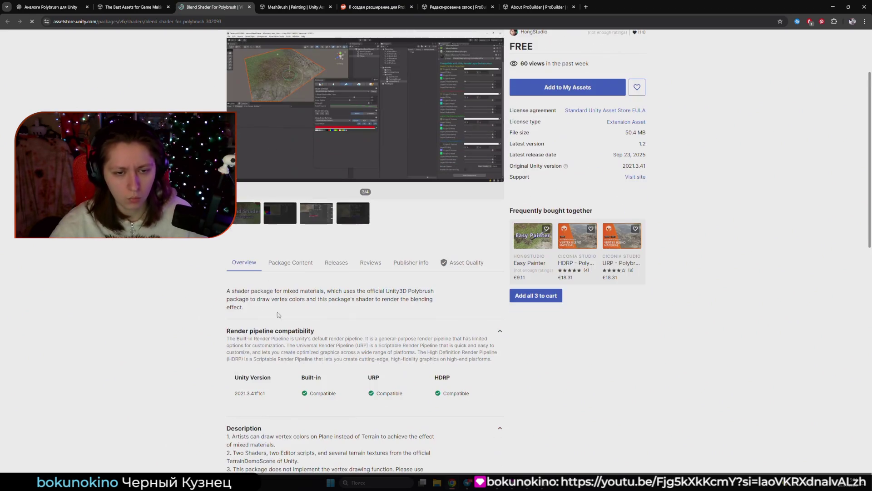
{"action": "right_click", "coordinate": [303, 318]}
{"action": "left_click", "coordinate": [348, 245]}
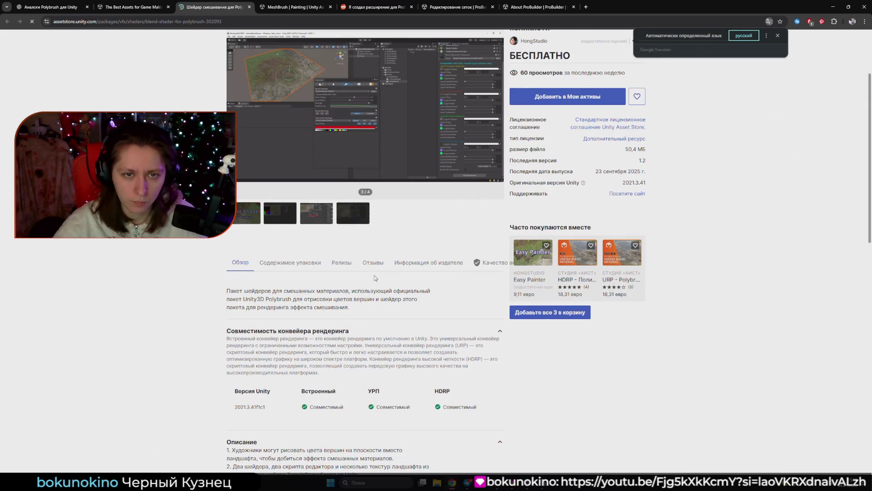
Copy 'Unity3D Polybrush' from the description and search the store for it
{"action": "left_click_drag", "start_coordinate": [292, 300], "coordinate": [245, 300]}
{"action": "key", "text": "ctrl+c"}
{"action": "scroll", "coordinate": [309, 41], "scroll_direction": "up", "scroll_amount": 3}
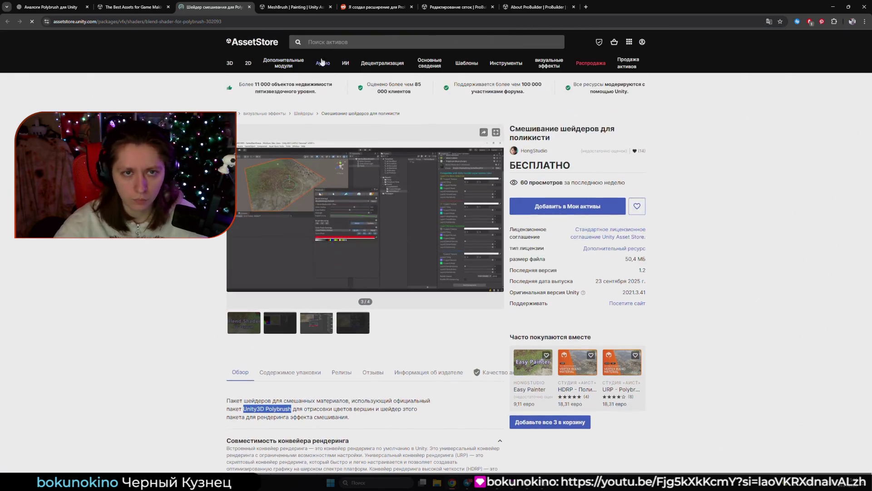
{"action": "left_click", "coordinate": [336, 42]}
{"action": "key", "text": "ctrl+v"}
{"action": "key", "text": "Return"}
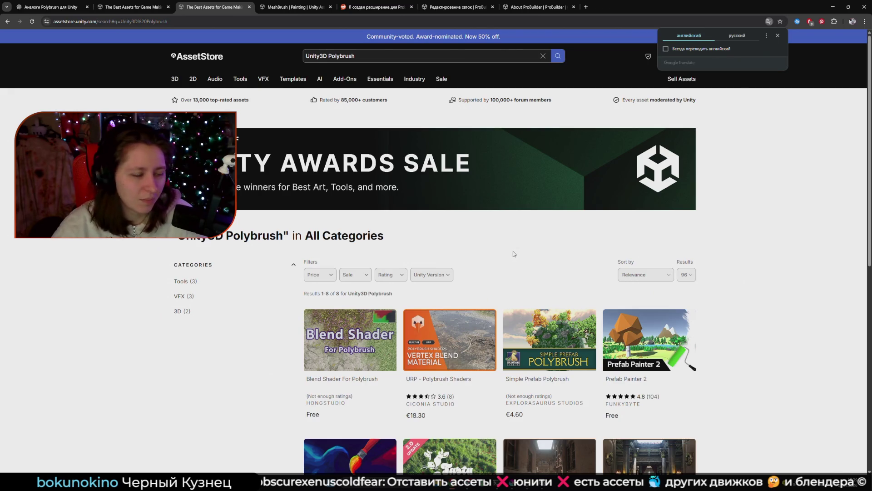
Filter the Unity3D Polybrush results to Tools, leaving three assets, then open a blank tab
{"action": "left_click", "coordinate": [776, 315]}
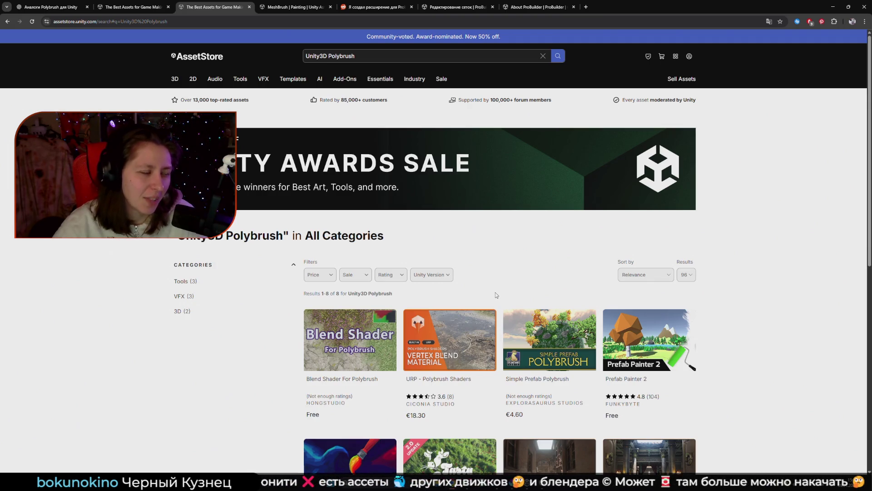
{"action": "scroll", "coordinate": [245, 270], "scroll_direction": "down", "scroll_amount": 2}
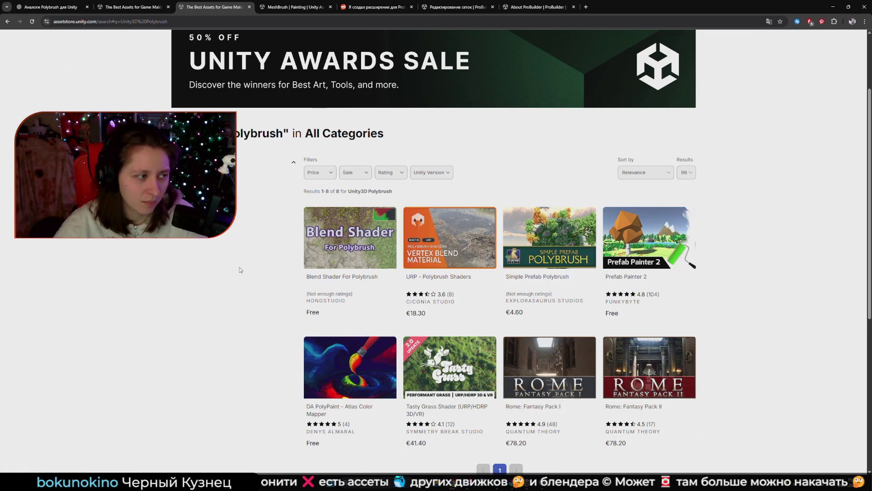
{"action": "scroll", "coordinate": [236, 268], "scroll_direction": "down", "scroll_amount": 2}
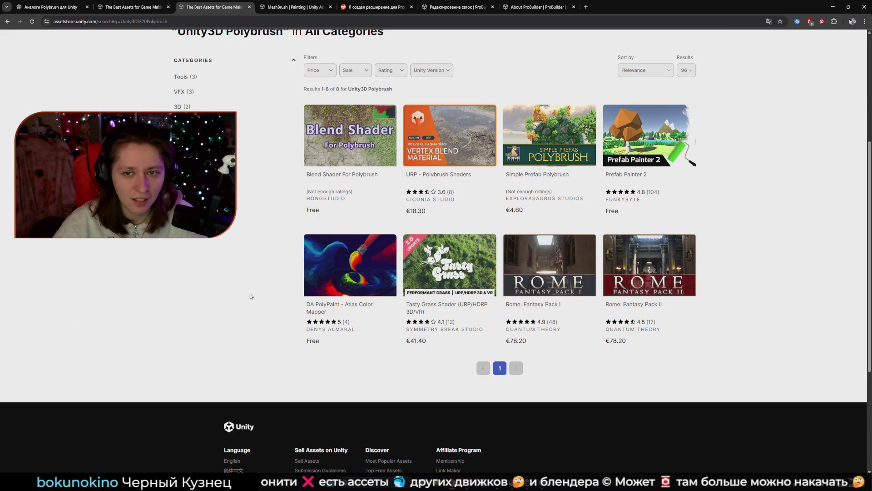
{"action": "scroll", "coordinate": [215, 284], "scroll_direction": "up", "scroll_amount": 2}
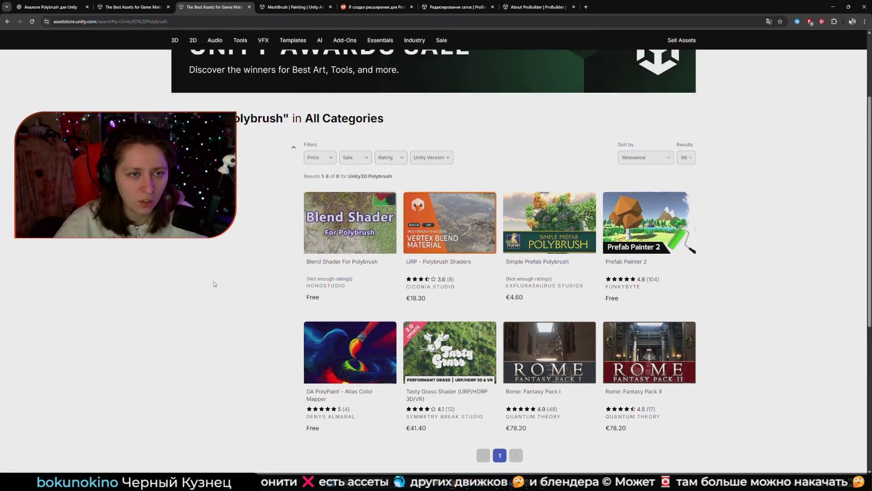
{"action": "left_click", "coordinate": [187, 178]}
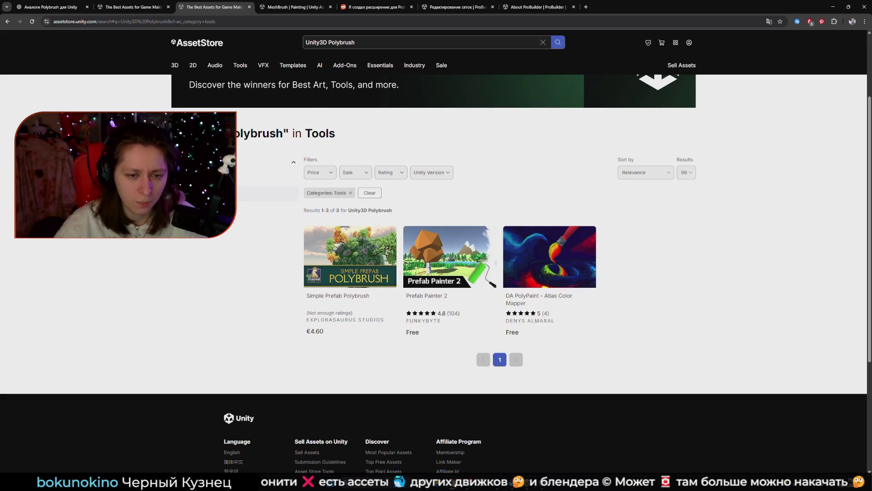
{"action": "left_click", "coordinate": [586, 7]}
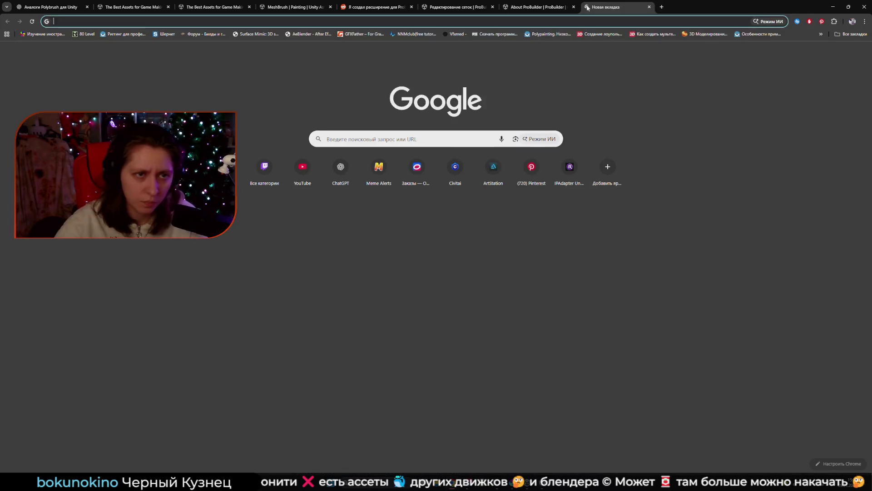
Web-search 'Unity3D Polybrush' and open unity.com's Polybrush feature page
{"action": "type", "text": "Unity3D Polybrush"}
{"action": "key", "text": "Return"}
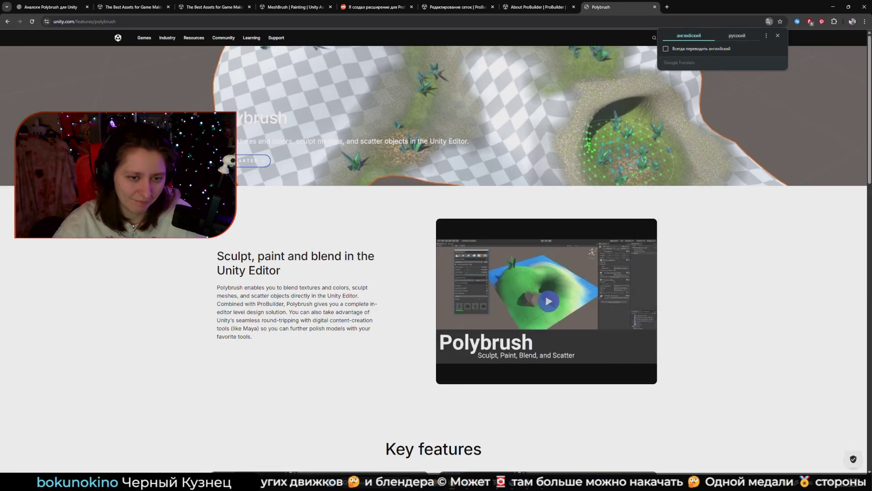
{"action": "left_click", "coordinate": [244, 163]}
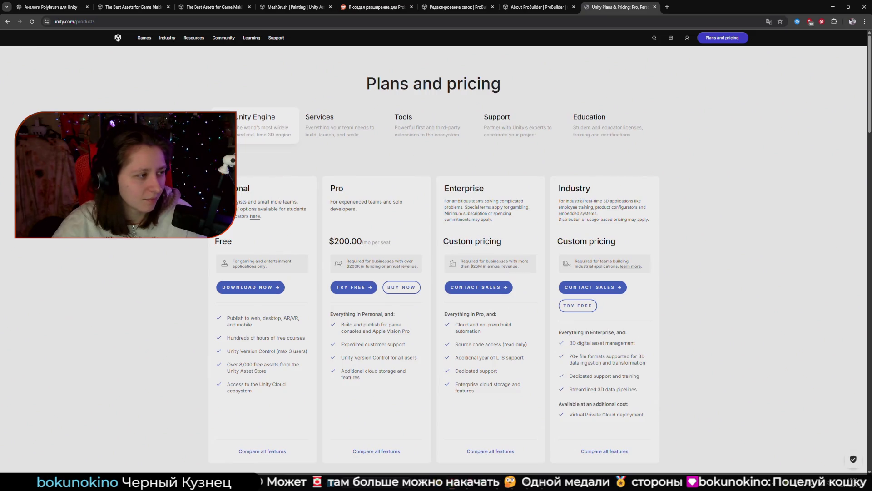
{"action": "left_click", "coordinate": [7, 21]}
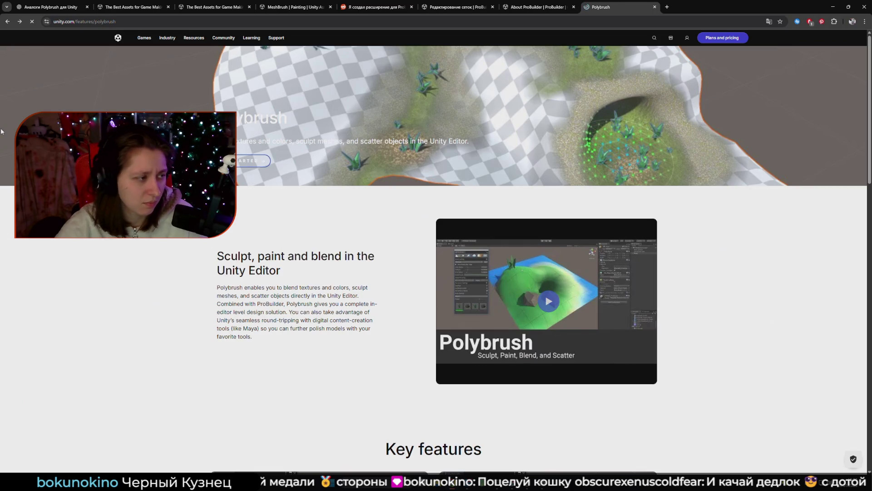
Read down to the Getting started section about Package Manager, then switch to the Unity editor
{"action": "scroll", "coordinate": [1, 131], "scroll_direction": "down", "scroll_amount": 8}
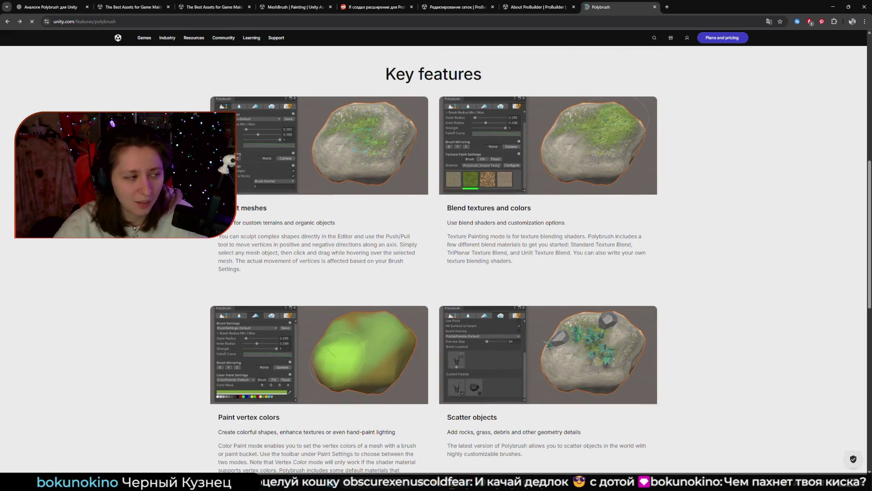
{"action": "scroll", "coordinate": [436, 259], "scroll_direction": "down", "scroll_amount": 5}
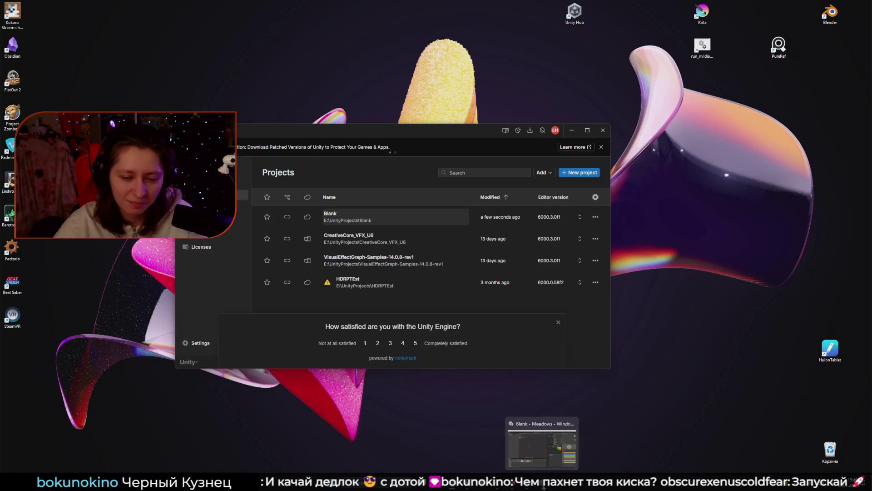
{"action": "left_click", "coordinate": [527, 483]}
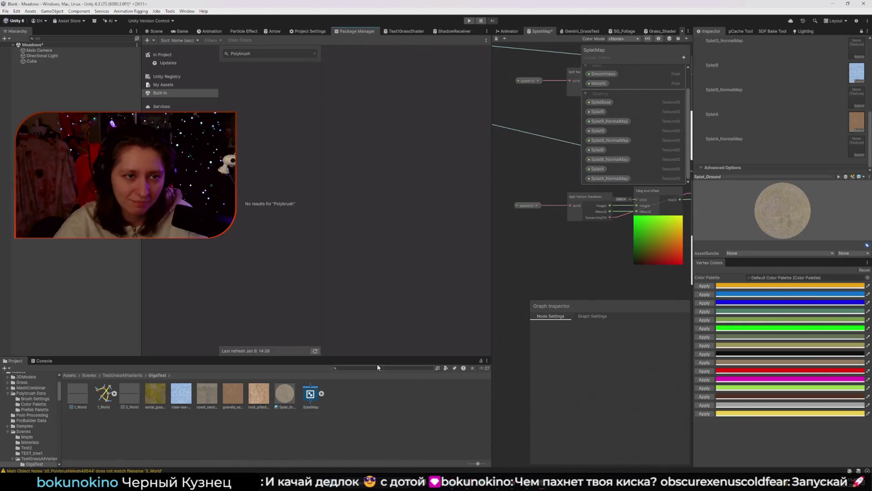
Search 'Polybrush' in Package Manager's In Project and Updates lists
{"action": "left_click", "coordinate": [207, 255]}
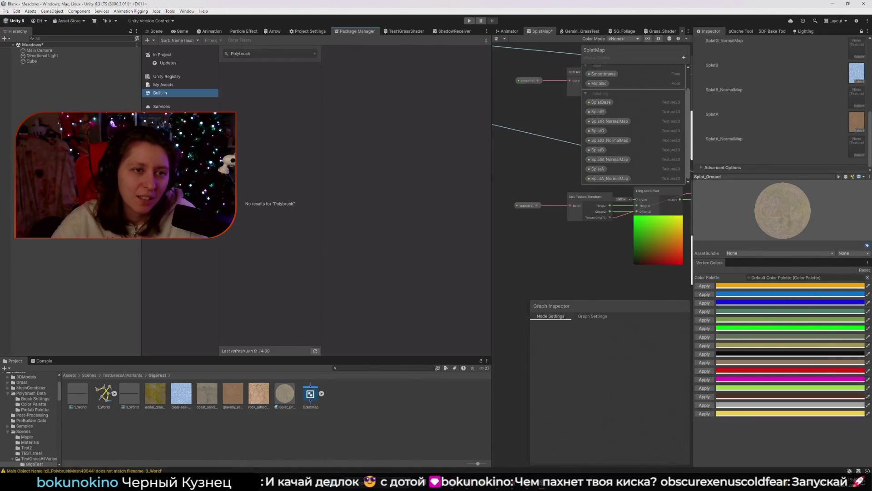
{"action": "left_click", "coordinate": [162, 54]}
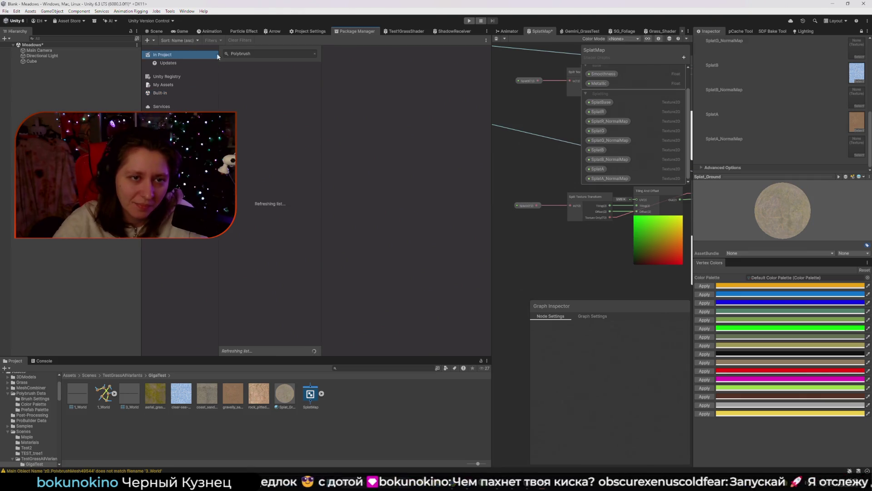
{"action": "double_click", "coordinate": [269, 54]}
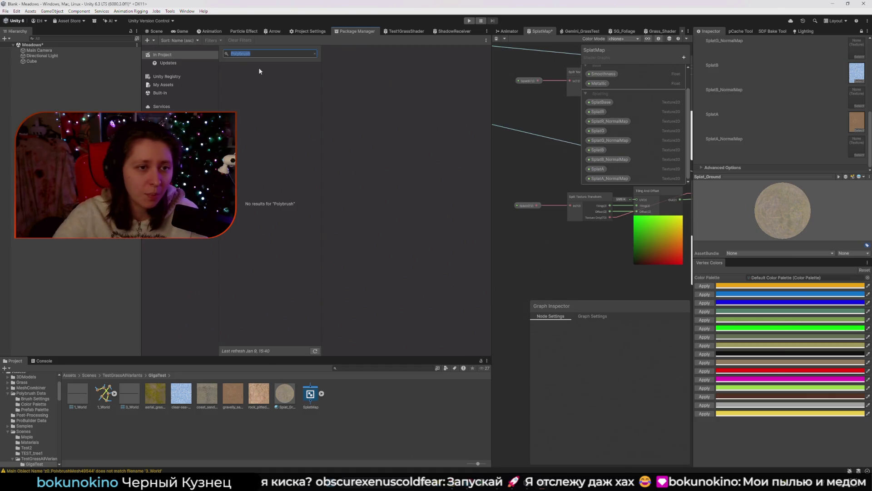
{"action": "left_click", "coordinate": [198, 64]}
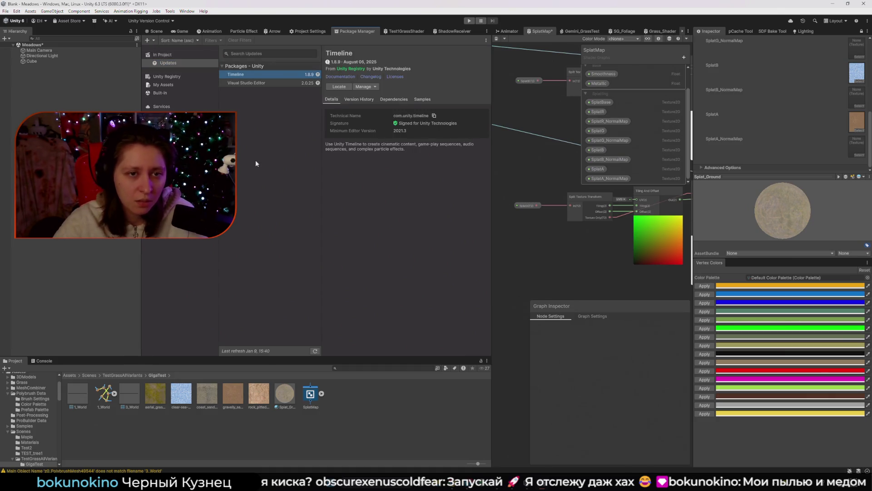
{"action": "left_click", "coordinate": [258, 53]}
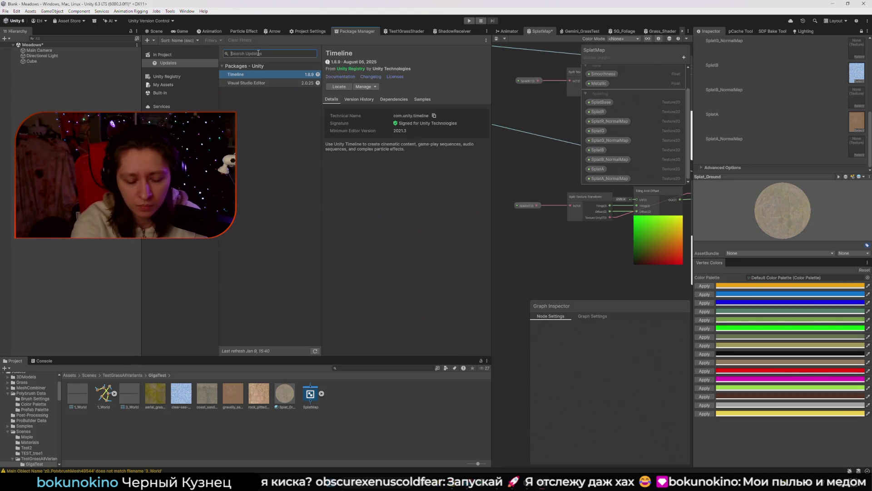
{"action": "type", "text": "Polyb"}
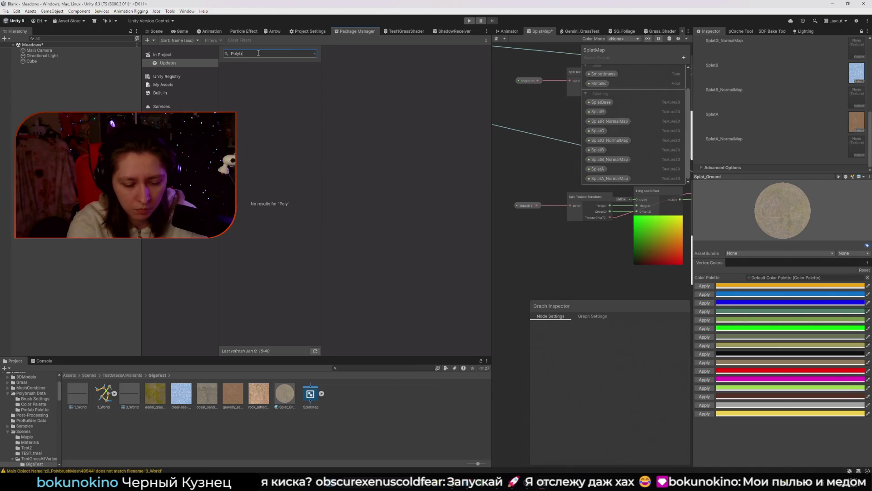
{"action": "type", "text": "rush"}
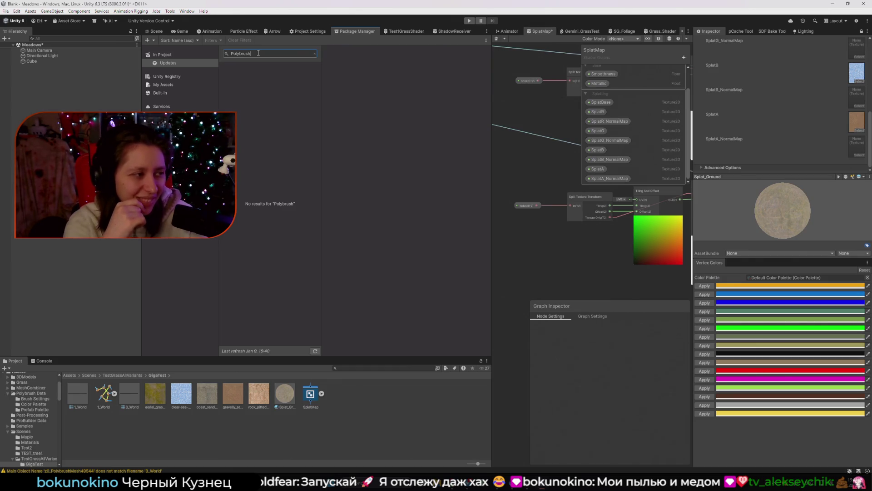
Check My Assets, Unity Registry, Built-in and Services, searching Services for 'Poly'
{"action": "left_click", "coordinate": [164, 54]}
{"action": "left_click", "coordinate": [176, 77]}
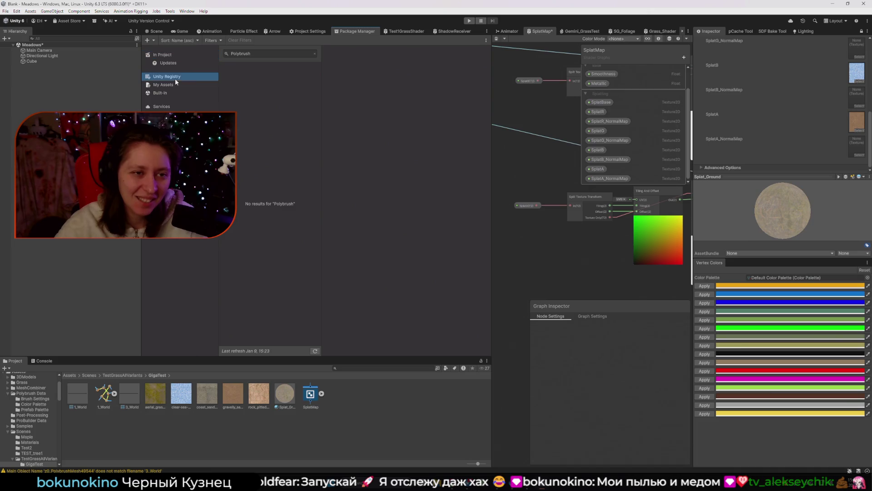
{"action": "left_click", "coordinate": [184, 85]}
{"action": "left_click", "coordinate": [184, 107]}
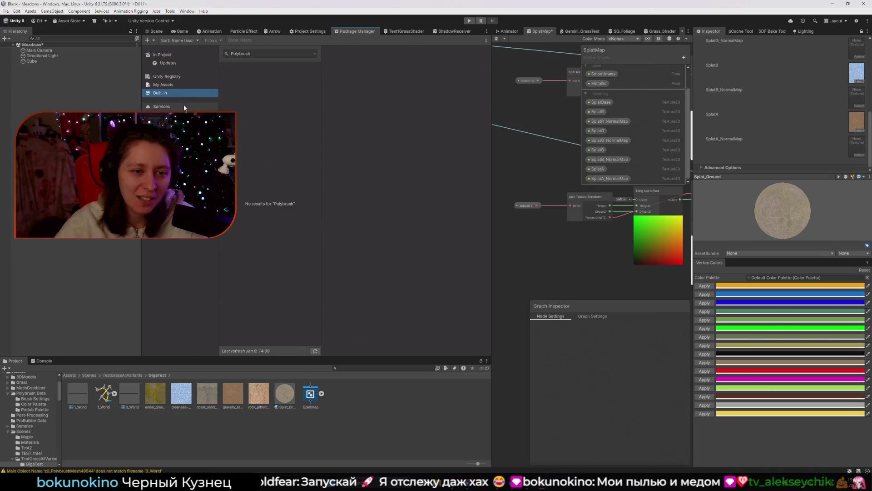
{"action": "left_click", "coordinate": [241, 75]}
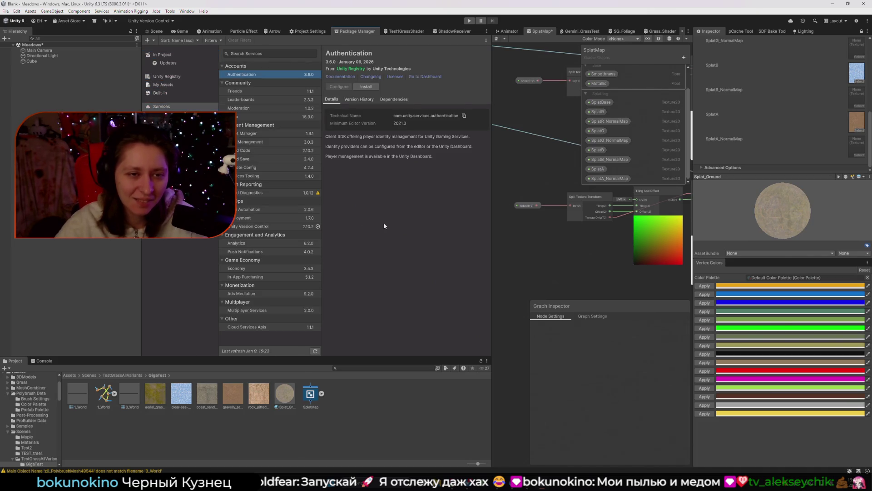
{"action": "left_click", "coordinate": [251, 53]}
{"action": "type", "text": "Poly"}
Return to unity.com's Polybrush Getting started section in the browser
{"action": "mouse_move", "coordinate": [452, 486]}
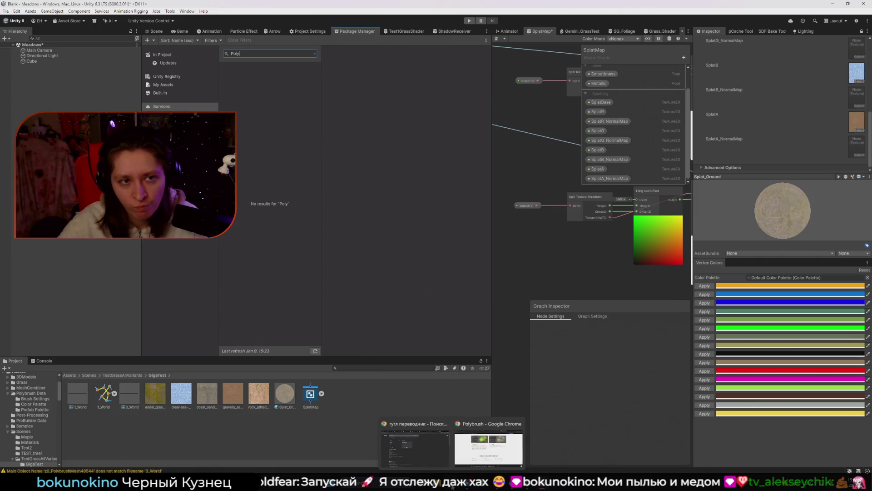
{"action": "left_click", "coordinate": [417, 150]}
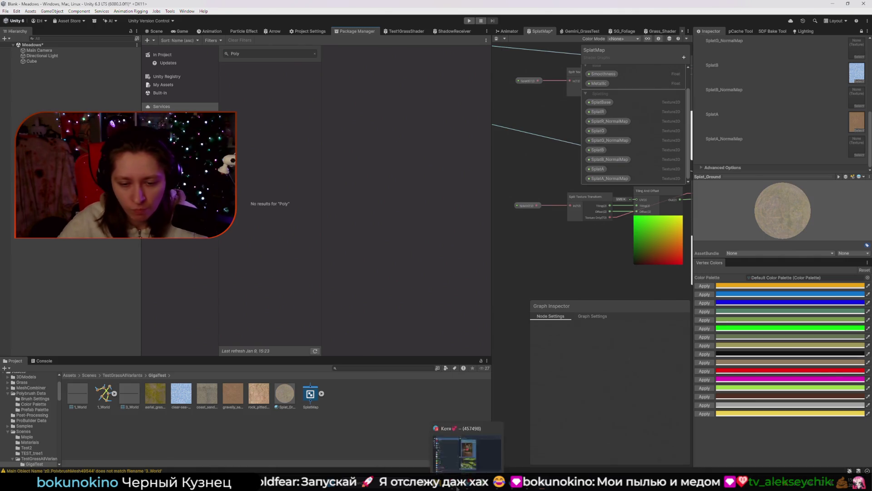
{"action": "left_click", "coordinate": [476, 463]}
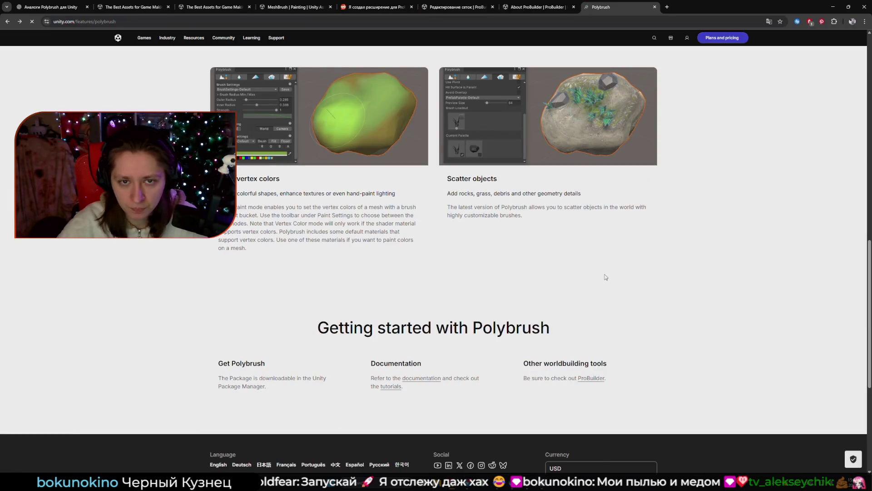
Google 'Polybrush Unity 6.3' in a new tab and open the 'RIP Polybrush' discussion thread
{"action": "scroll", "coordinate": [562, 250], "scroll_direction": "up", "scroll_amount": 3}
{"action": "left_click", "coordinate": [663, 6]}
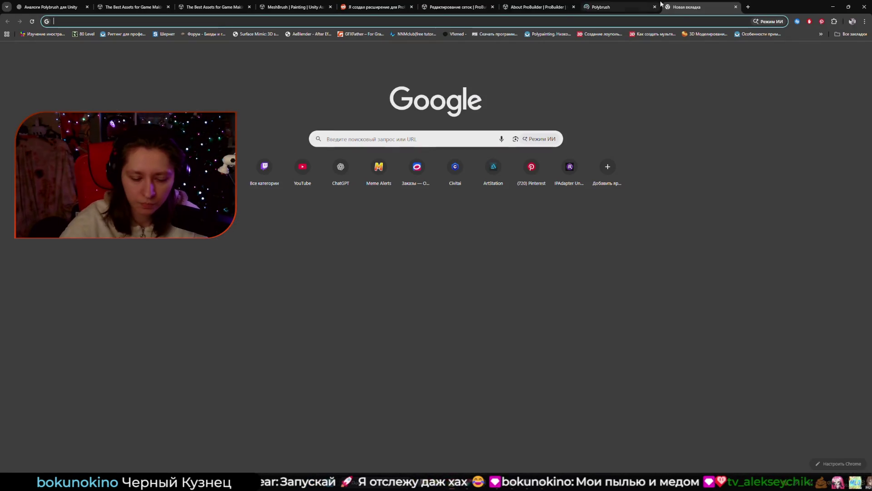
{"action": "type", "text": "Polybrush Unity 6.3"}
{"action": "key", "text": "Return"}
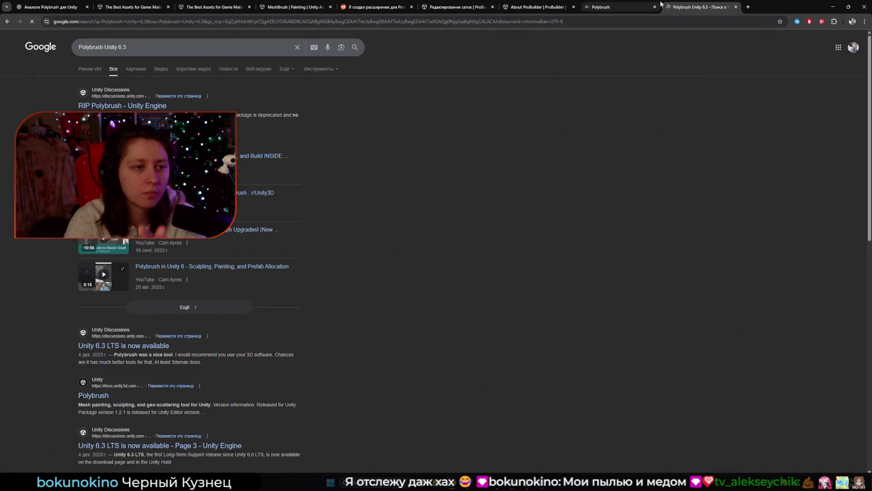
{"action": "left_click", "coordinate": [122, 106]}
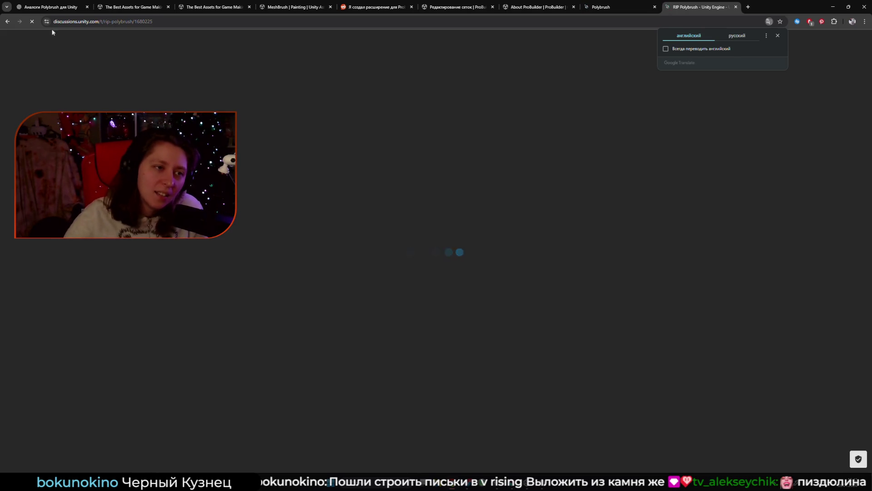
Go back to the Polybrush search results, briefly opening the Unity 6.3 LTS result
{"action": "key", "text": "alt+Left"}
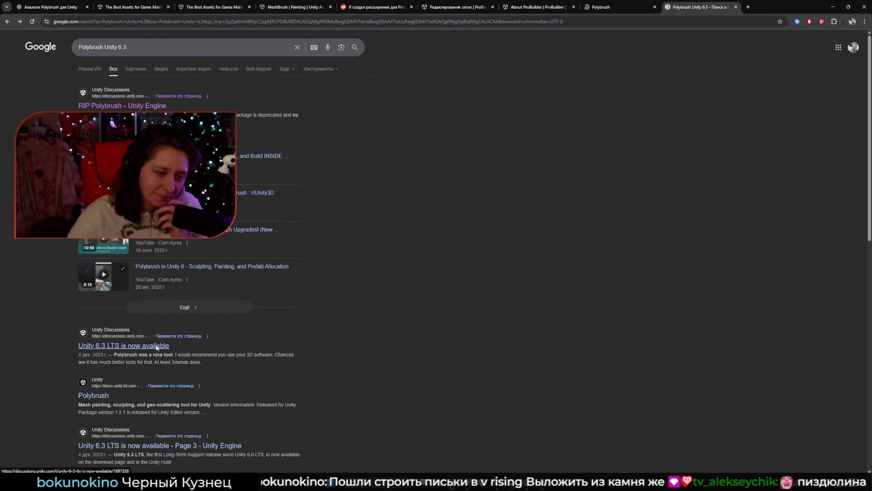
{"action": "left_click", "coordinate": [157, 346]}
{"action": "left_click", "coordinate": [7, 23]}
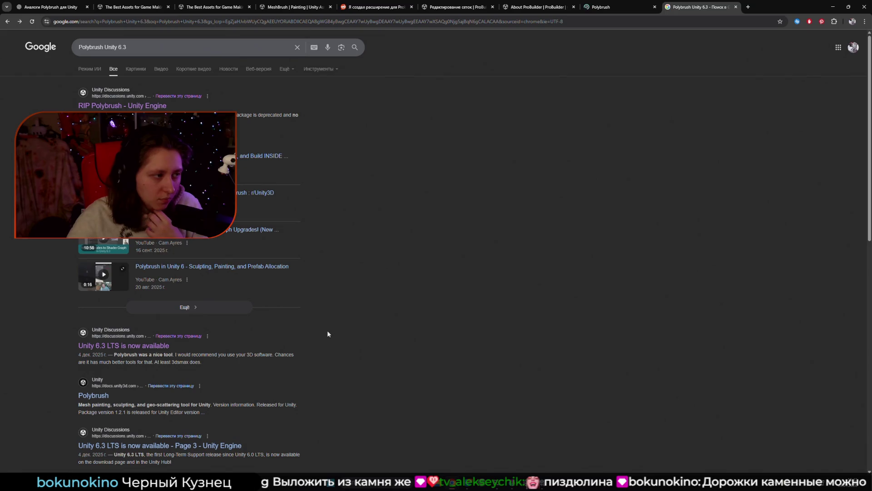
Open the 'RIP Polybrush - Unity Engine' thread in a background tab and switch to it
{"action": "scroll", "coordinate": [273, 353], "scroll_direction": "down", "scroll_amount": 1}
{"action": "scroll", "coordinate": [236, 377], "scroll_direction": "up", "scroll_amount": 1}
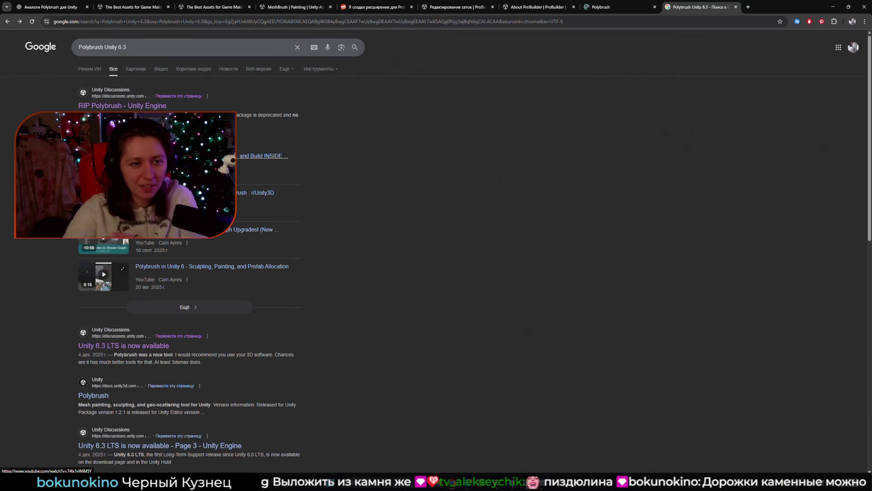
{"action": "middle_click", "coordinate": [132, 100]}
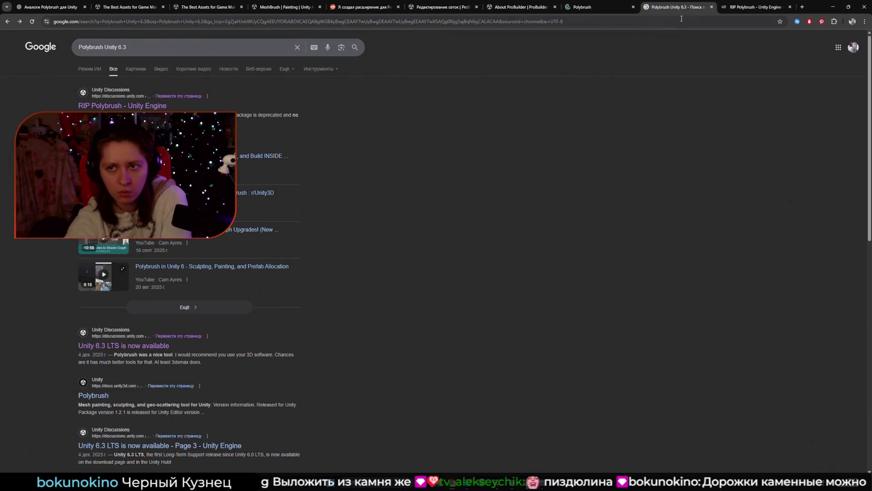
{"action": "left_click", "coordinate": [754, 7]}
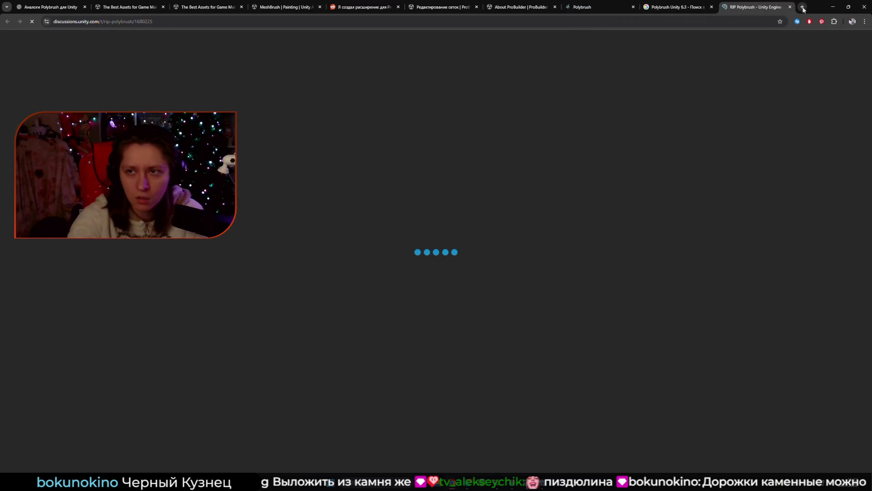
{"action": "left_click", "coordinate": [803, 7]}
{"action": "type", "text": "Unity "}
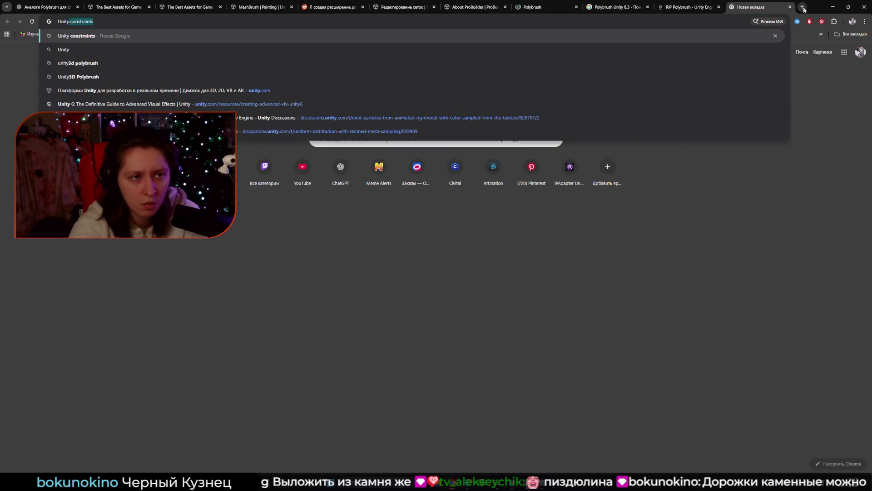
{"action": "type", "text": "p"}
{"action": "key", "text": "BackSpace"}
{"action": "type", "text": "disc"}
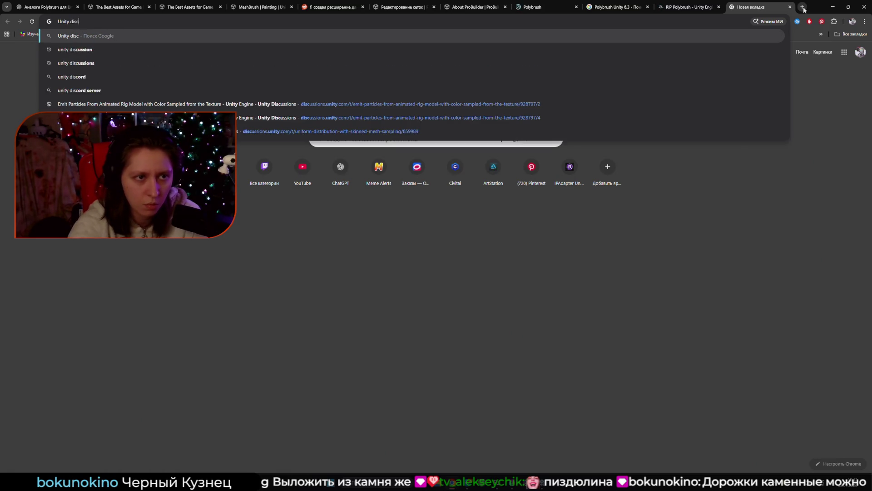
{"action": "key", "text": "Down"}
{"action": "type", "text": "\\"}
{"action": "key", "text": "Return"}
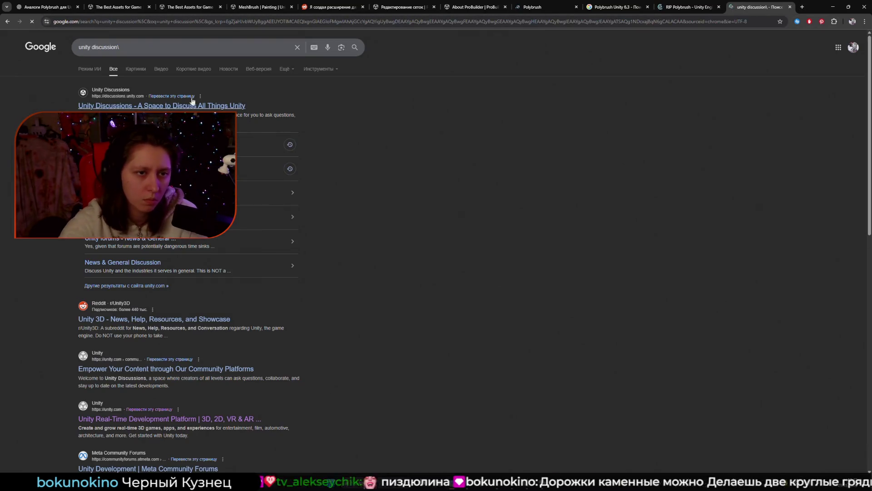
{"action": "left_click", "coordinate": [191, 106]}
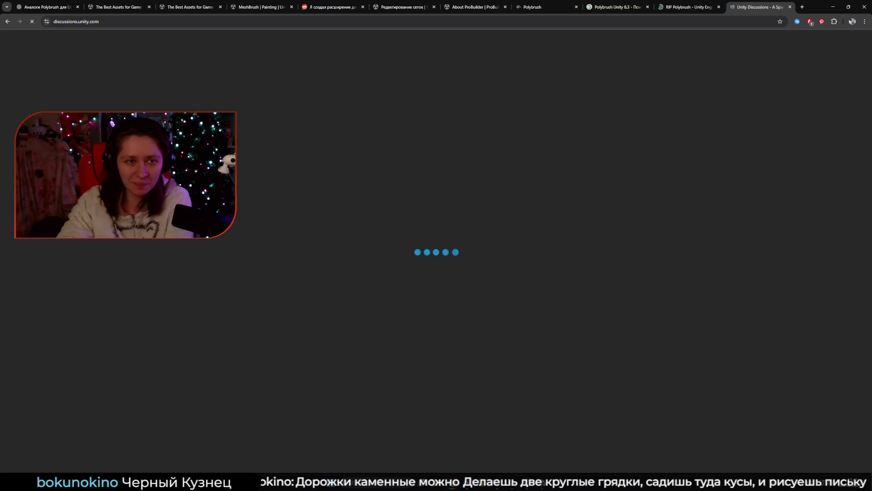
{"action": "left_click", "coordinate": [791, 7]}
{"action": "left_click", "coordinate": [337, 26]}
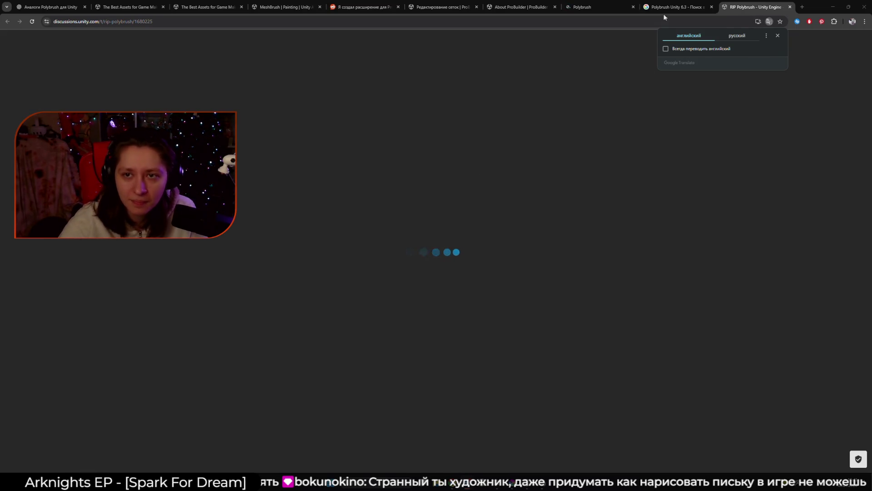
Cycle through the search results, RIP Polybrush and Polybrush tabs to the About ProBuilder manual page
{"action": "left_click", "coordinate": [700, 7]}
{"action": "key", "text": "ctrl+Tab"}
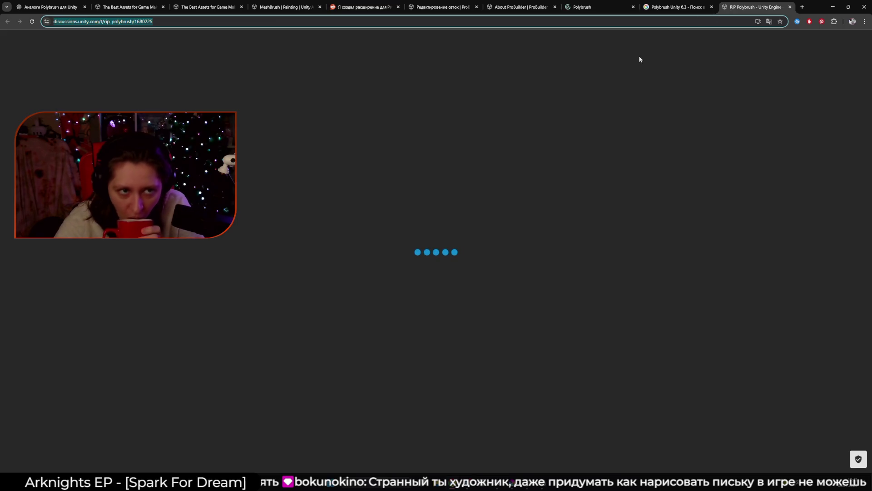
{"action": "left_click", "coordinate": [688, 10]}
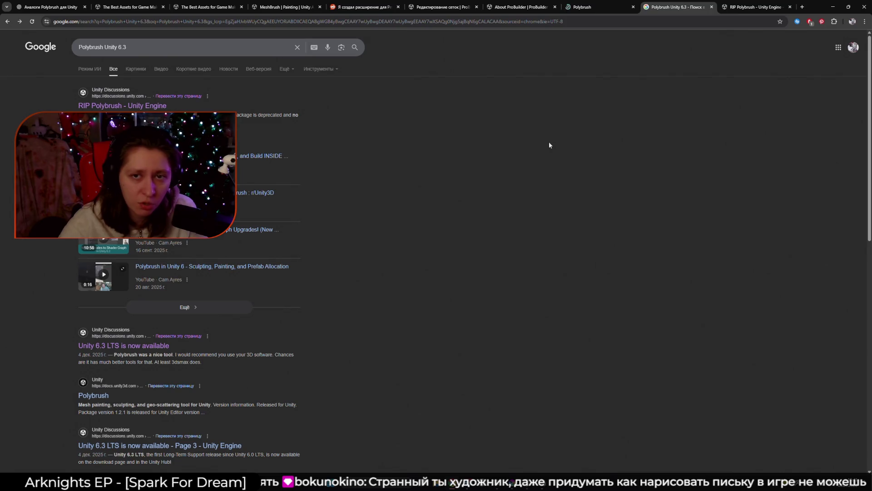
{"action": "left_click", "coordinate": [599, 7]}
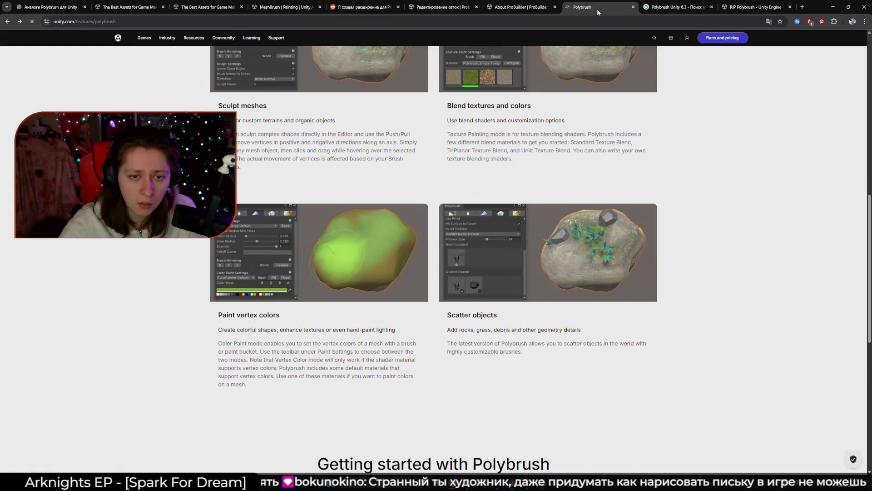
{"action": "left_click", "coordinate": [531, 8]}
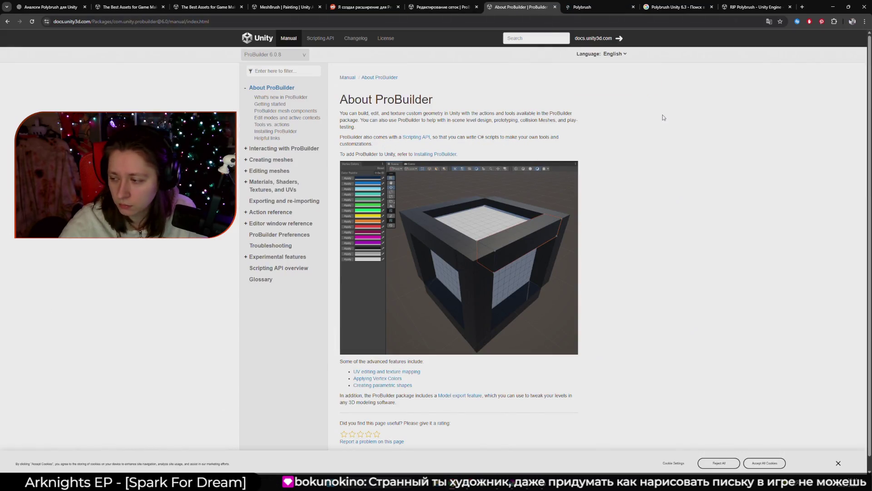
{"action": "left_click", "coordinate": [772, 486]}
{"action": "key", "text": "super+s"}
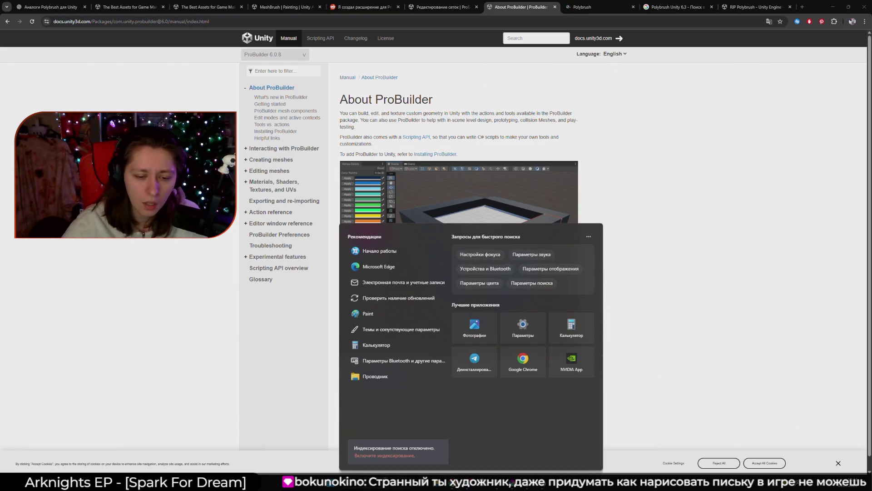
{"action": "type", "text": "щз"}
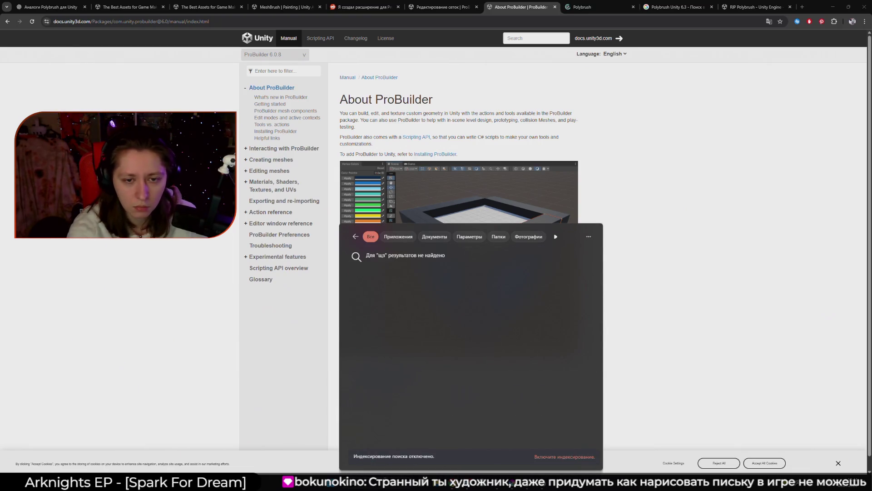
{"action": "key", "text": "BackSpace"}
{"action": "key", "text": "BackSpace"}
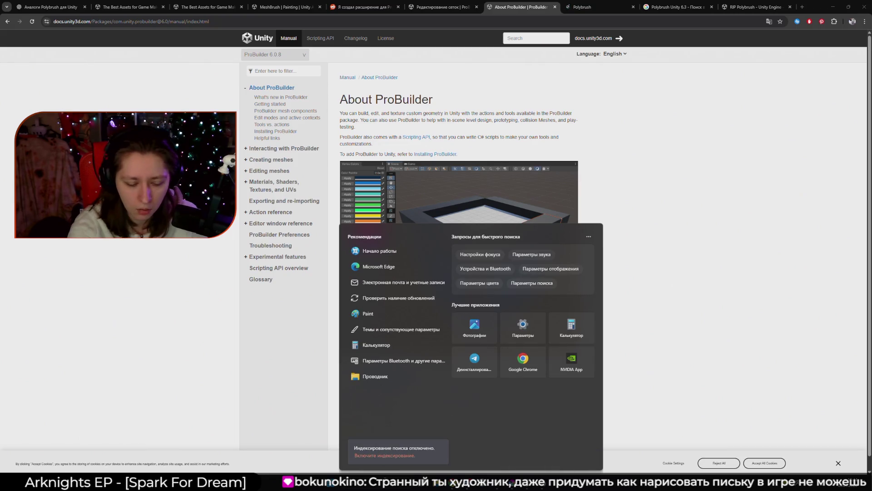
{"action": "type", "text": "уре"}
{"action": "key", "text": "BackSpace"}
{"action": "key", "text": "BackSpace"}
{"action": "key", "text": "BackSpace"}
{"action": "type", "text": "vpn"}
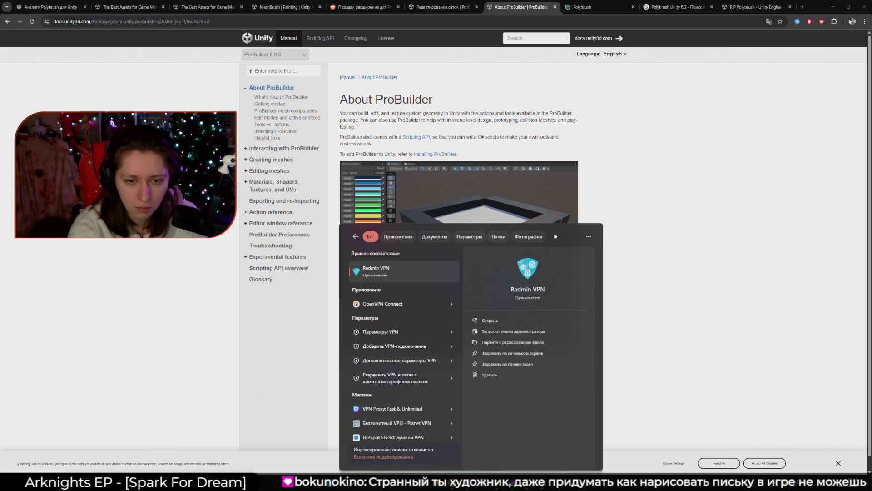
{"action": "left_click", "coordinate": [407, 310]}
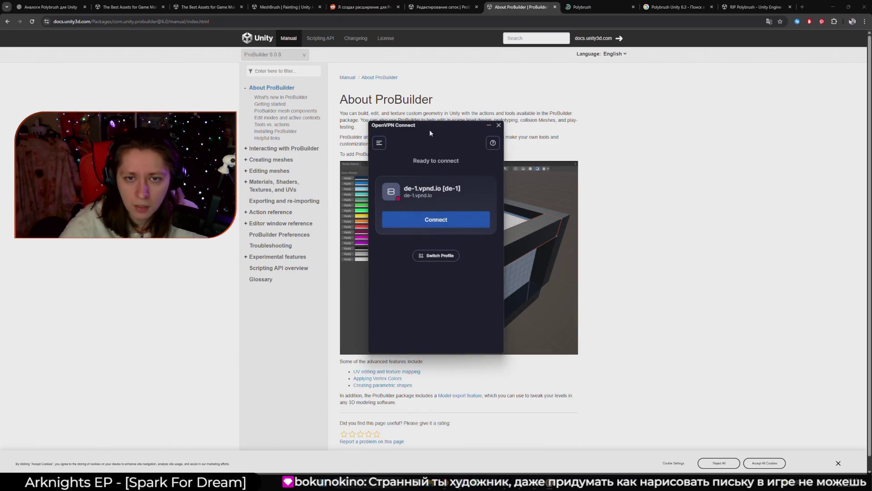
{"action": "left_click_drag", "start_coordinate": [420, 126], "coordinate": [455, 126]}
{"action": "left_click", "coordinate": [535, 126]}
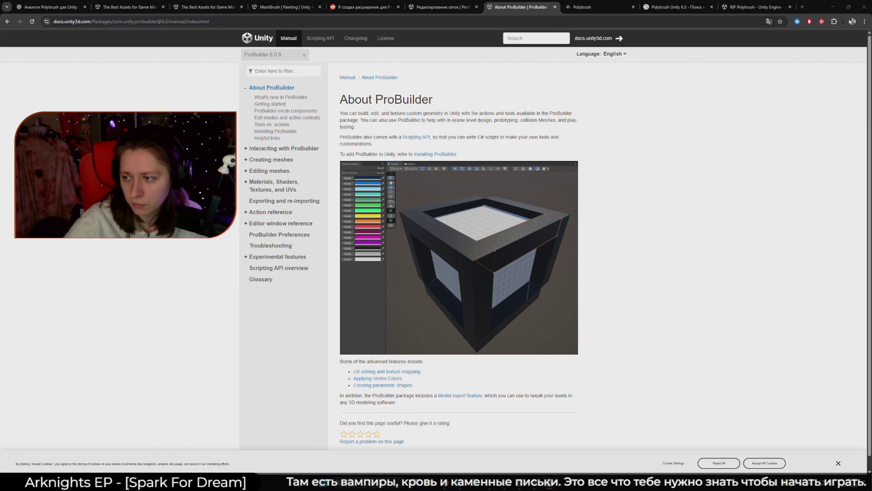
Switch to the last tab and reload the stuck discussion page
{"action": "key", "text": "ctrl+9"}
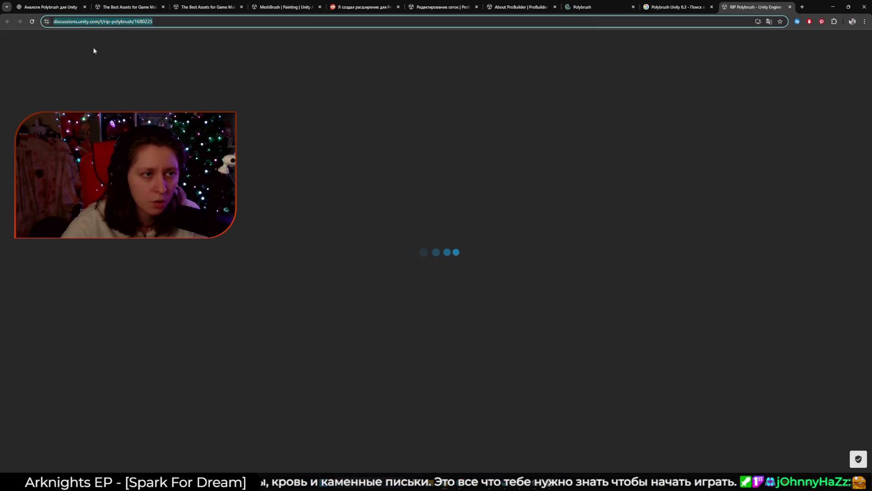
{"action": "left_click", "coordinate": [36, 21]}
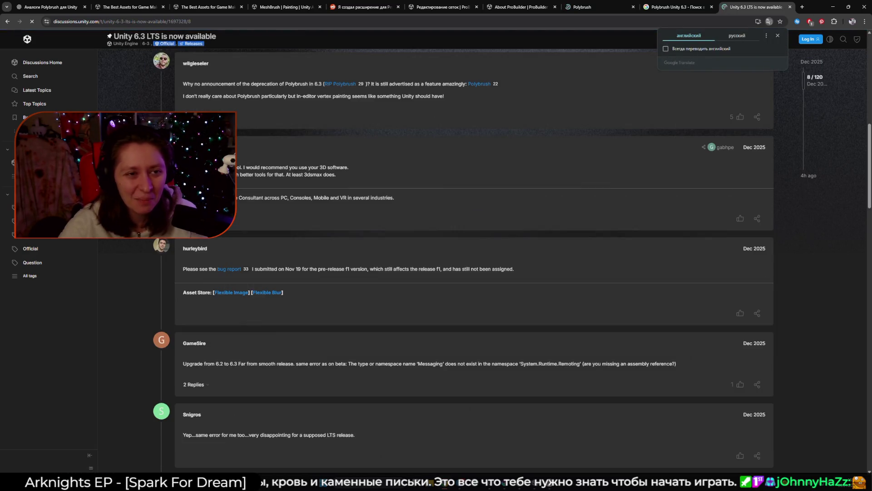
{"action": "scroll", "coordinate": [474, 259], "scroll_direction": "up", "scroll_amount": 10}
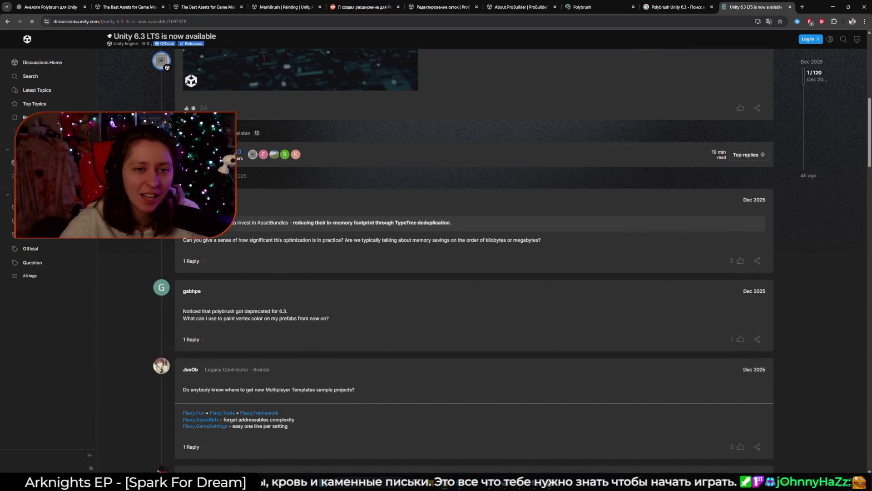
{"action": "scroll", "coordinate": [303, 231], "scroll_direction": "up", "scroll_amount": 9}
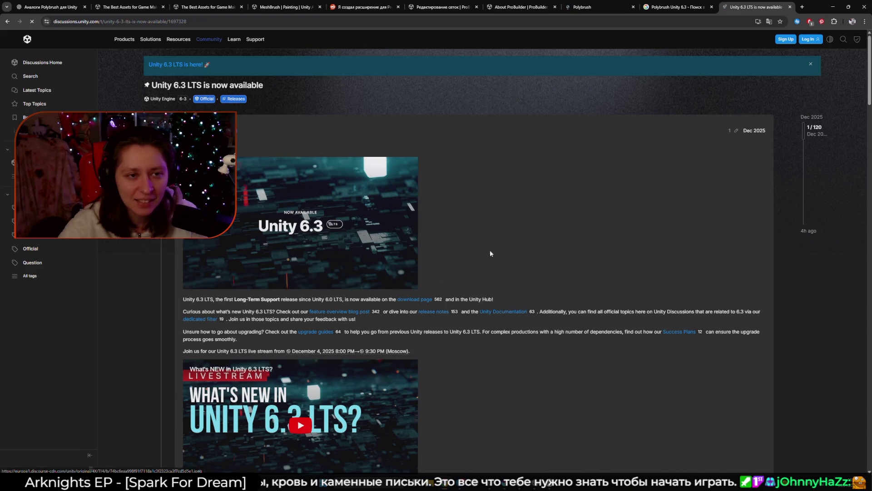
Close the Unity 6.3 LTS announcement tab and open the RIP Polybrush result from Google
{"action": "right_click", "coordinate": [496, 250]}
{"action": "left_click", "coordinate": [499, 215]}
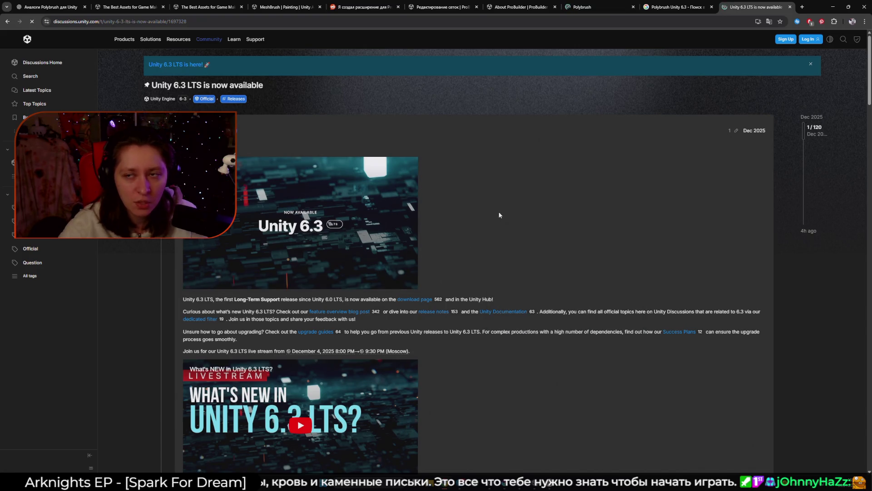
{"action": "left_click", "coordinate": [790, 7]}
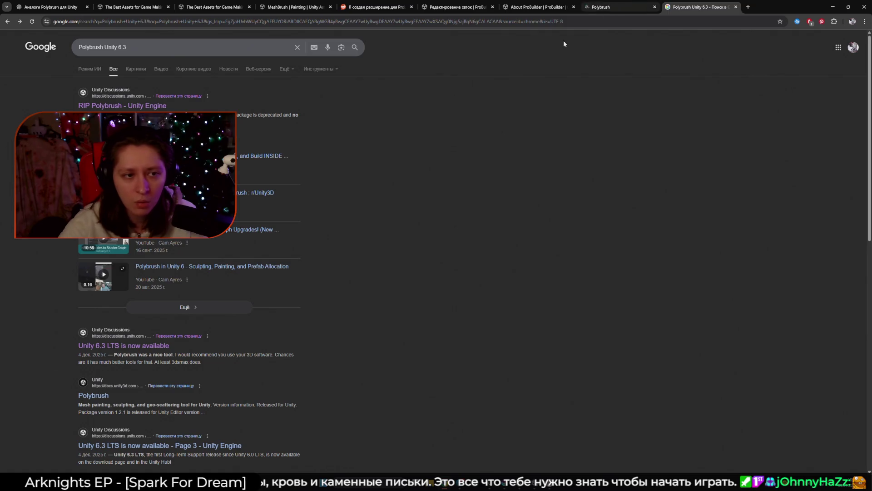
{"action": "left_click", "coordinate": [147, 111]}
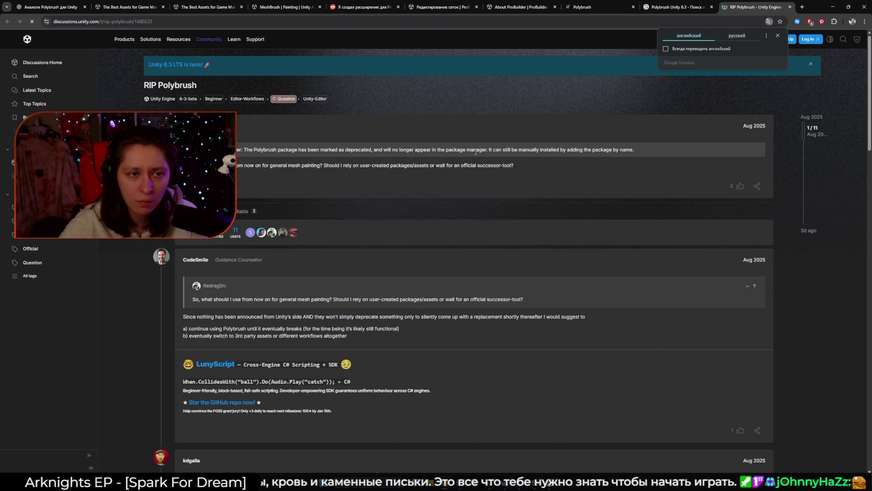
Translate the RIP Polybrush thread into Russian and expand the replies to the opening post
{"action": "left_click", "coordinate": [745, 35]}
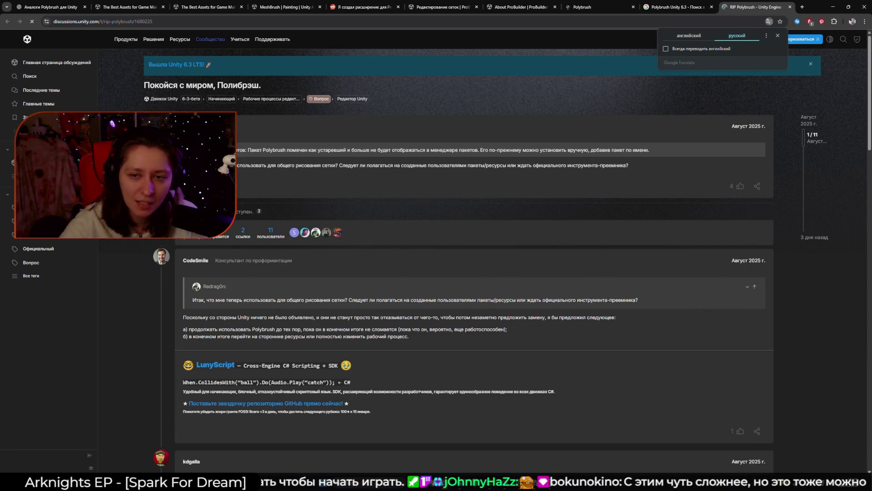
{"action": "left_click", "coordinate": [243, 190]}
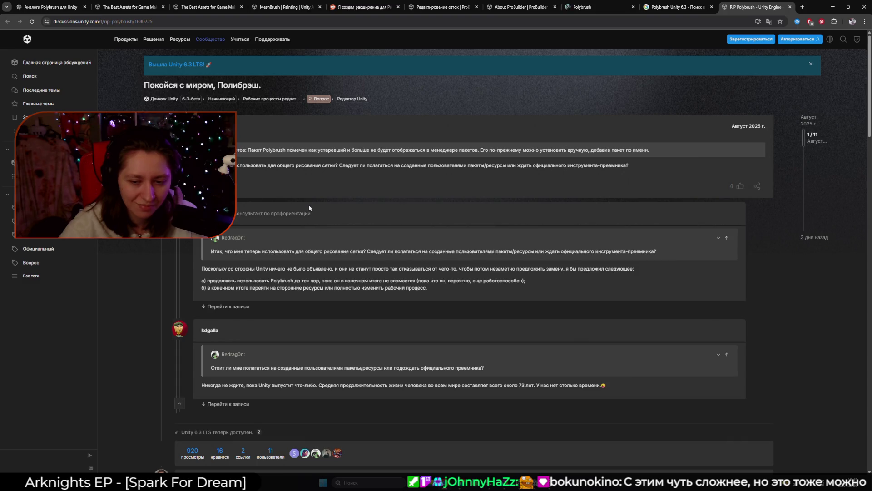
{"action": "scroll", "coordinate": [309, 209], "scroll_direction": "down", "scroll_amount": 2}
{"action": "left_click_drag", "start_coordinate": [203, 318], "coordinate": [503, 319]}
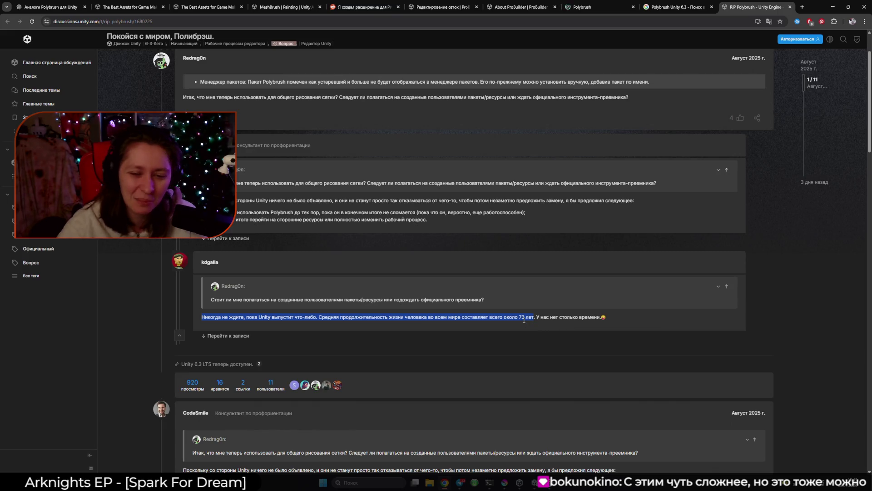
Scroll through the replies and enlarge the November post's ProBuilder serialization-error screenshot
{"action": "scroll", "coordinate": [526, 320], "scroll_direction": "down", "scroll_amount": 2}
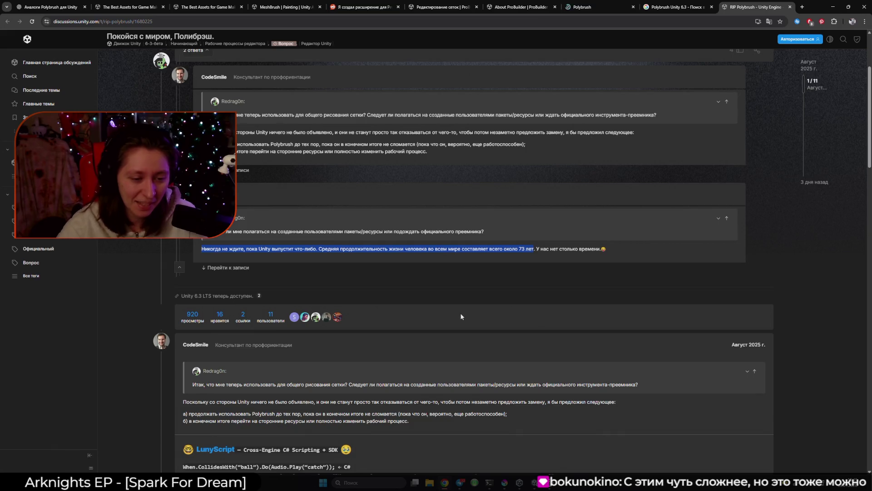
{"action": "scroll", "coordinate": [459, 313], "scroll_direction": "down", "scroll_amount": 3}
{"action": "left_click", "coordinate": [395, 317]}
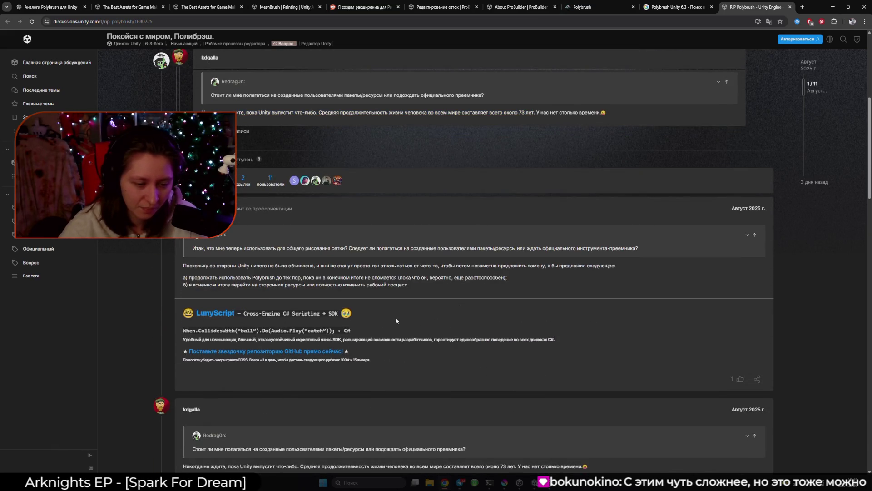
{"action": "scroll", "coordinate": [394, 320], "scroll_direction": "down", "scroll_amount": 3}
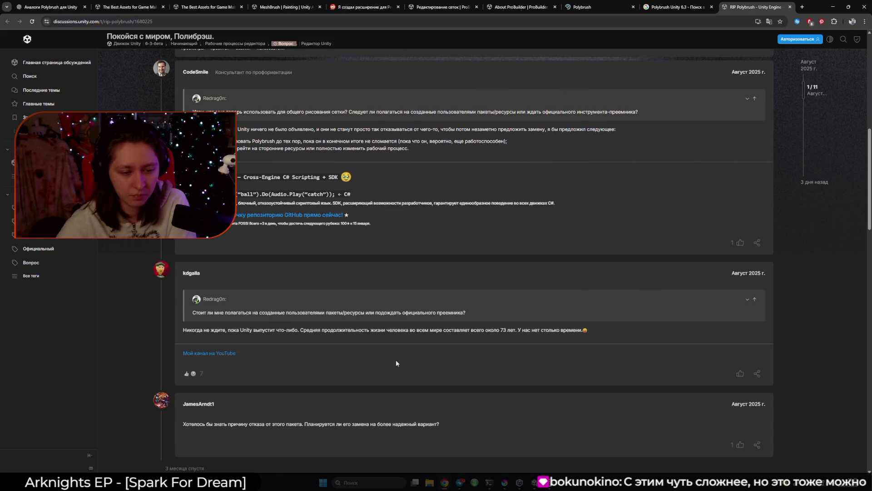
{"action": "scroll", "coordinate": [396, 360], "scroll_direction": "down", "scroll_amount": 3}
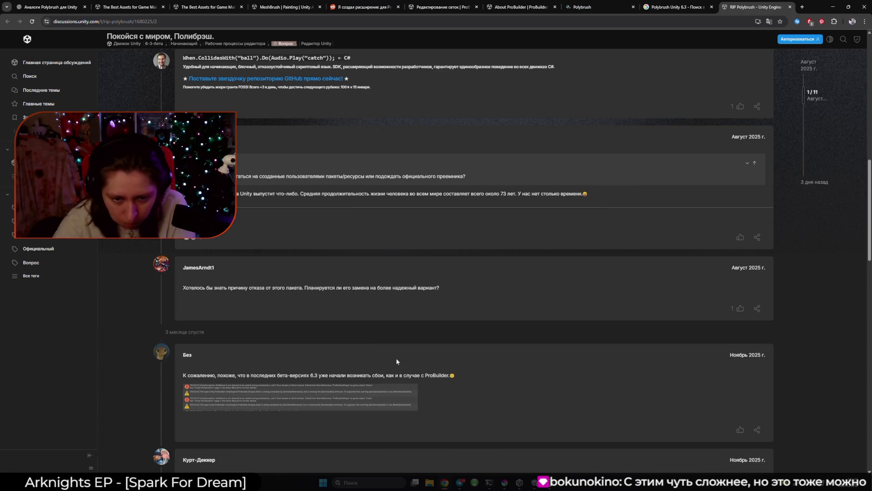
{"action": "scroll", "coordinate": [397, 358], "scroll_direction": "down", "scroll_amount": 2}
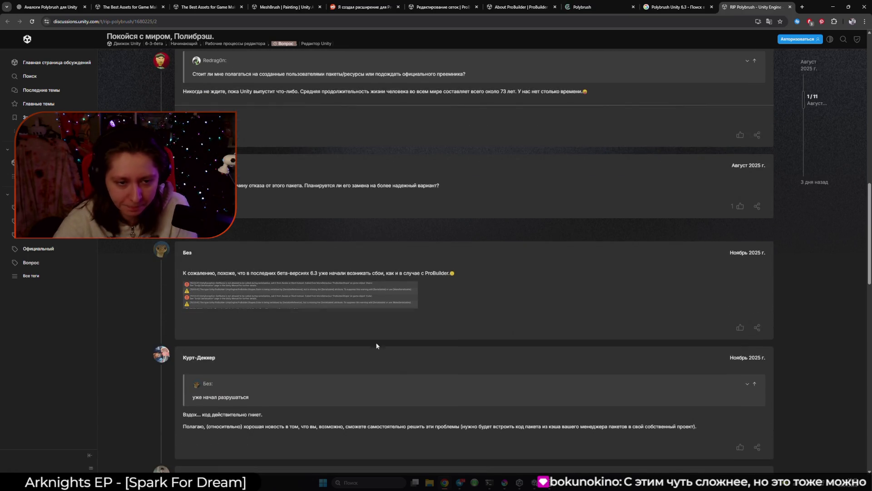
{"action": "left_click", "coordinate": [332, 290]}
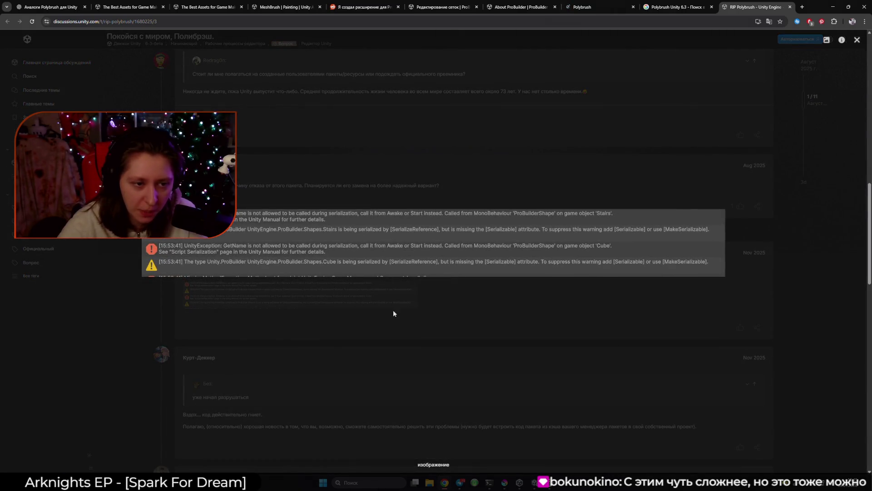
Close the enlarged screenshot, read to the thread's final reply, then switch to the Polybrush page
{"action": "left_click", "coordinate": [421, 318]}
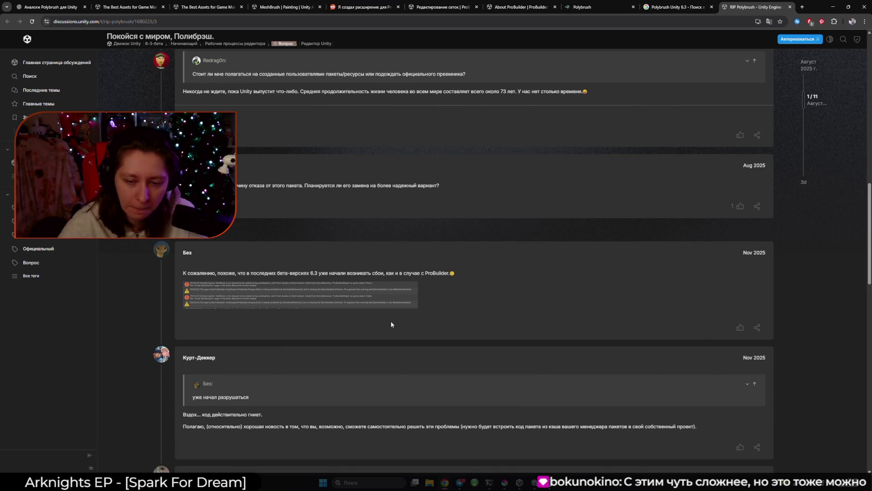
{"action": "scroll", "coordinate": [391, 324], "scroll_direction": "down", "scroll_amount": 2}
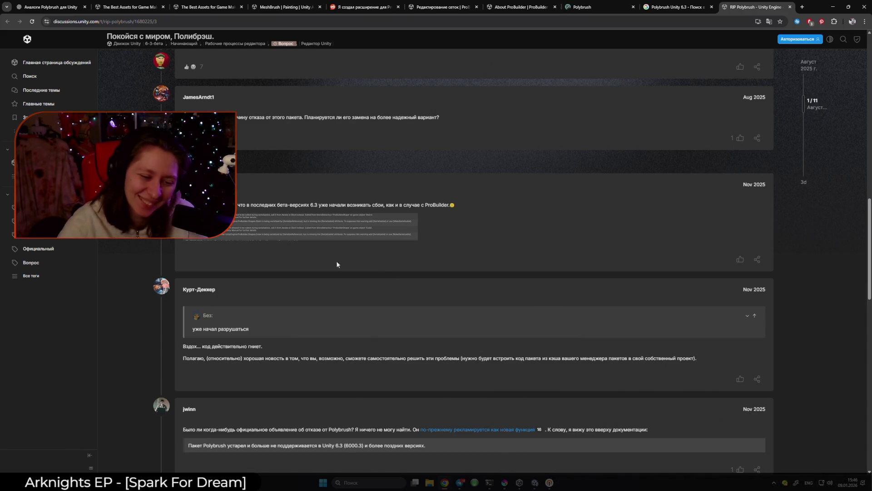
{"action": "scroll", "coordinate": [318, 263], "scroll_direction": "down", "scroll_amount": 3}
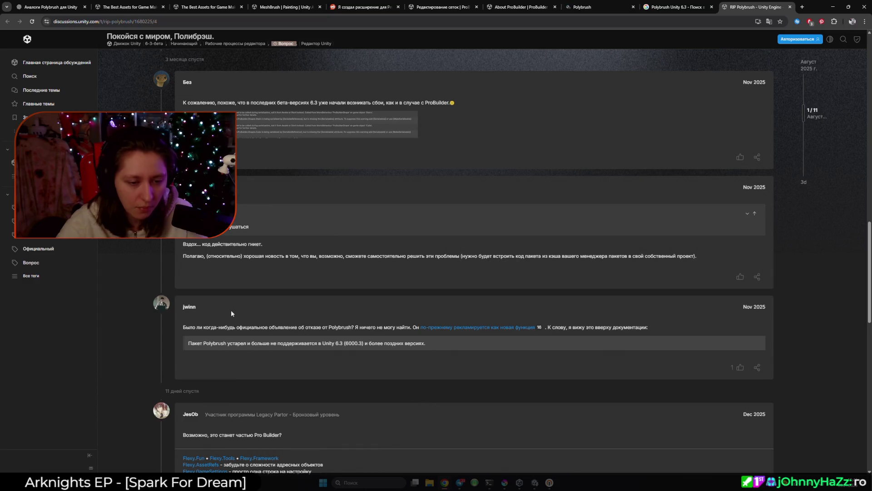
{"action": "scroll", "coordinate": [231, 312], "scroll_direction": "down", "scroll_amount": 2}
{"action": "scroll", "coordinate": [233, 310], "scroll_direction": "down", "scroll_amount": 1}
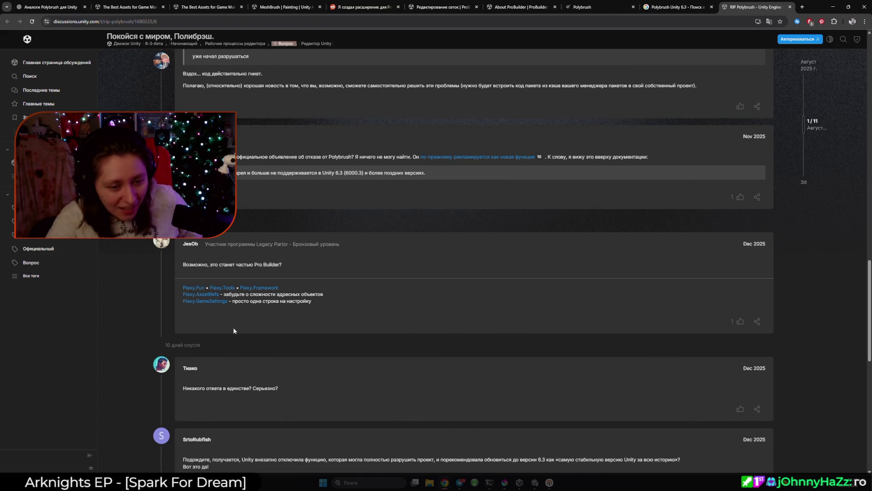
{"action": "scroll", "coordinate": [233, 327], "scroll_direction": "down", "scroll_amount": 2}
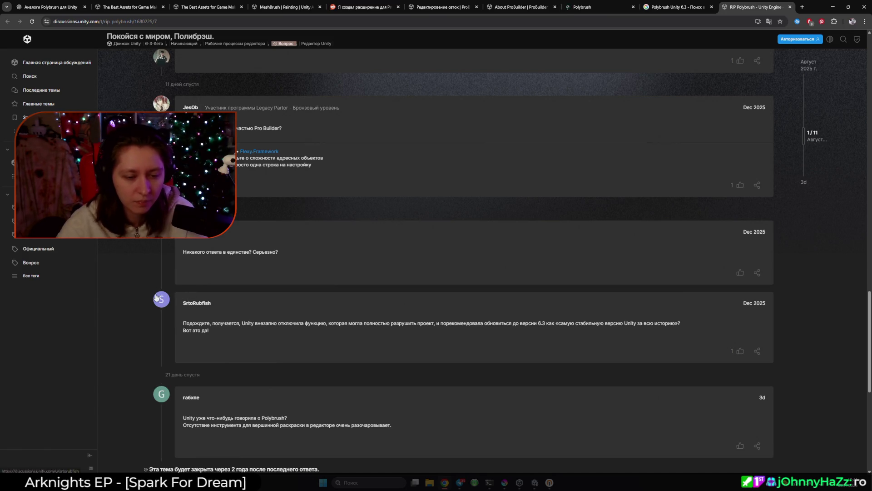
{"action": "key", "text": "ctrl+shift+Tab"}
{"action": "key", "text": "ctrl+shift+Tab"}
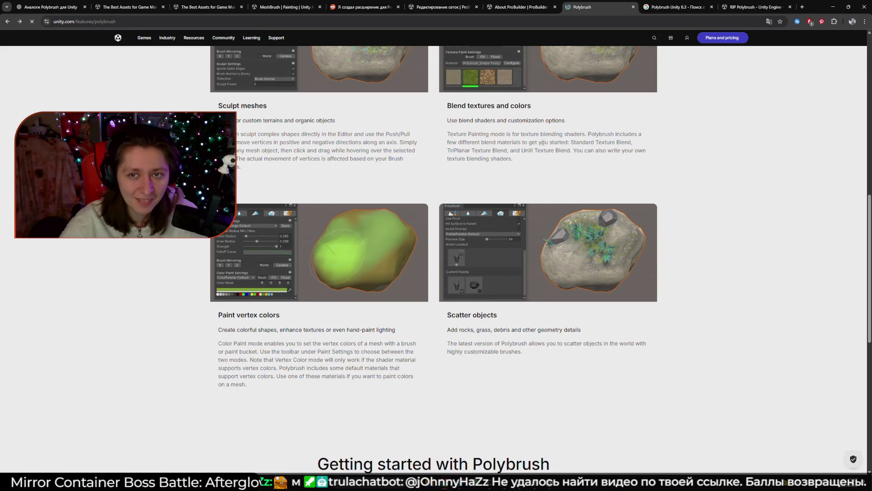
Close the Polybrush features tab and an empty new tab, returning to About ProBuilder docs
{"action": "left_click", "coordinate": [634, 7]}
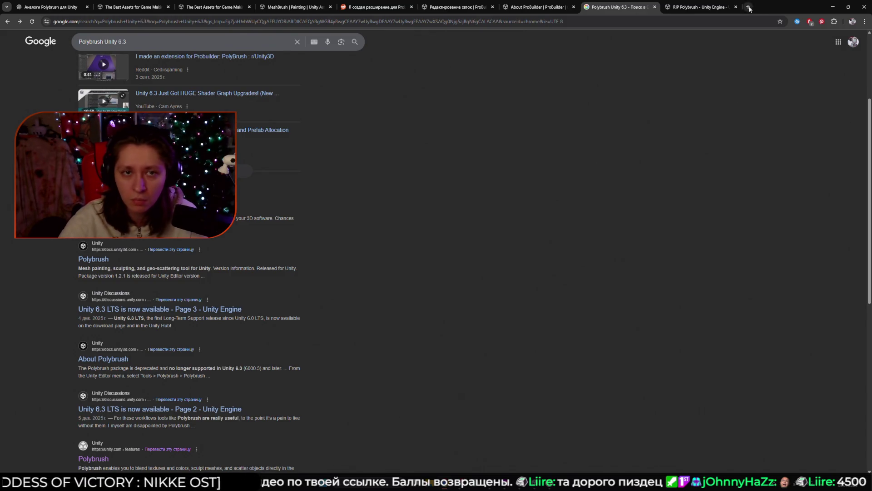
{"action": "key", "text": "ctrl+t"}
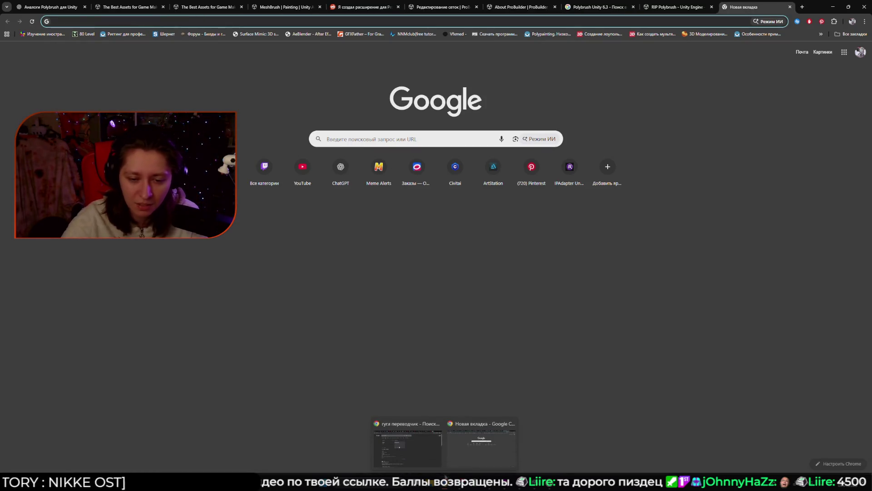
{"action": "mouse_move", "coordinate": [444, 482]}
{"action": "left_click", "coordinate": [469, 458]}
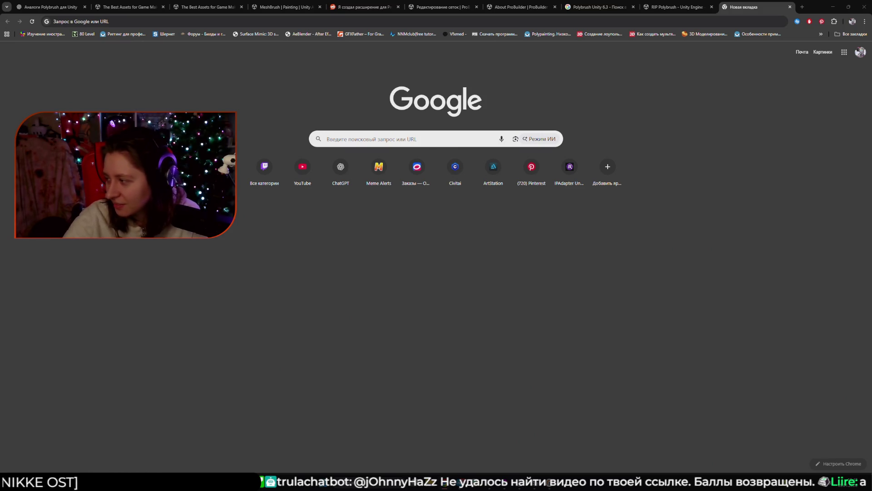
{"action": "left_click", "coordinate": [608, 182]}
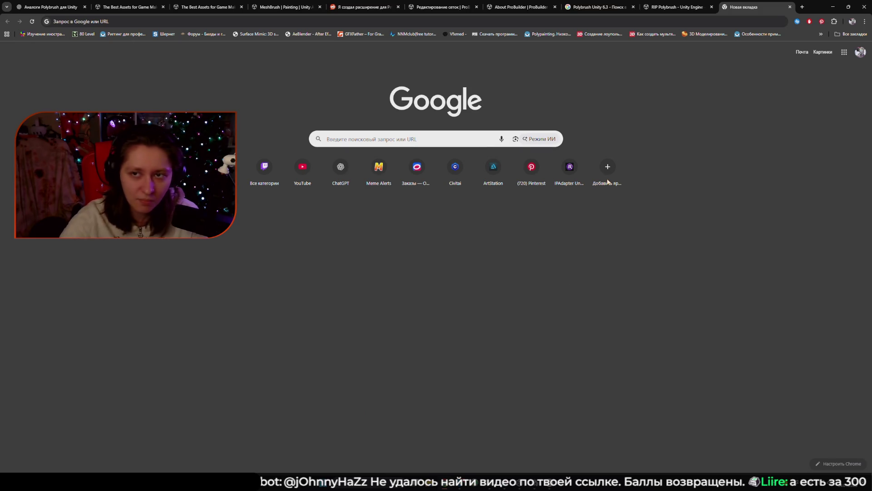
{"action": "left_click", "coordinate": [791, 6]}
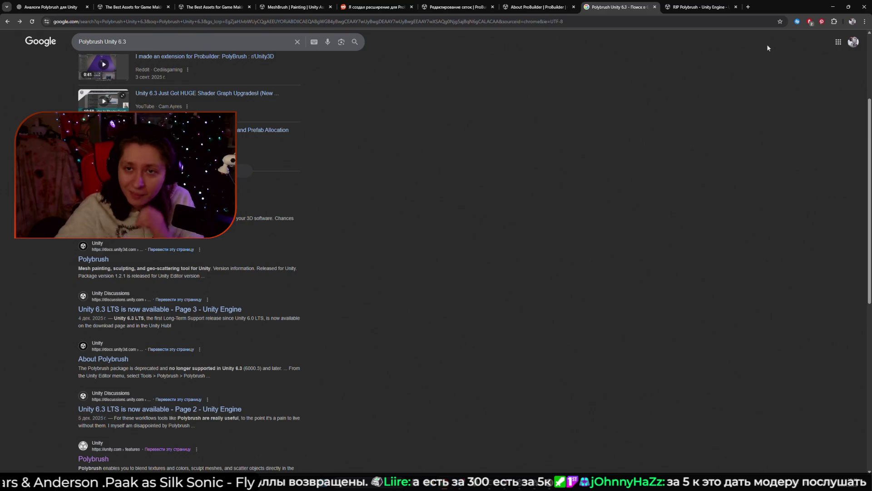
{"action": "left_click", "coordinate": [538, 7]}
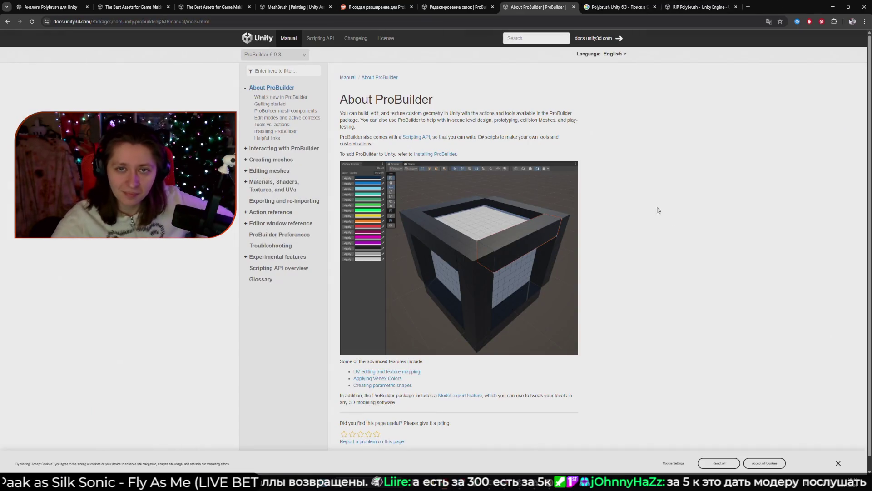
Browse the ProBuilder docs, MeshBrush and polybrush store tabs, ending on the Tools search results
{"action": "left_click", "coordinate": [471, 3]}
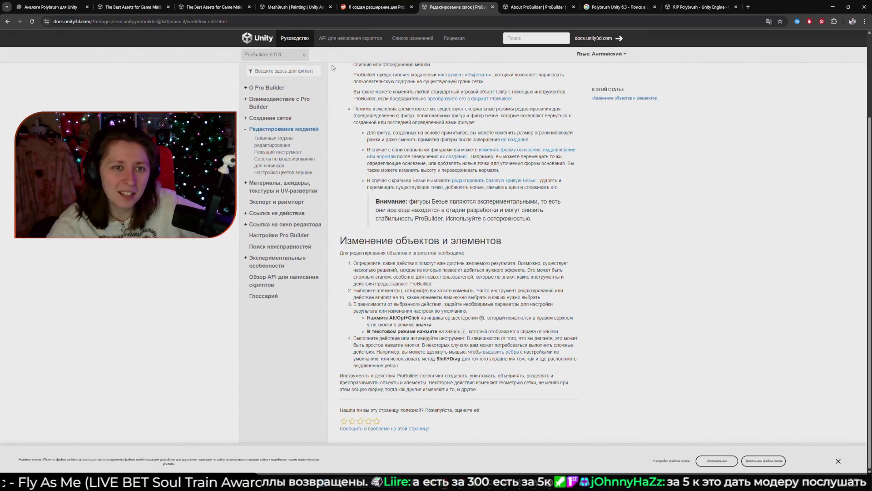
{"action": "left_click", "coordinate": [274, 5]}
{"action": "left_click", "coordinate": [237, 8]}
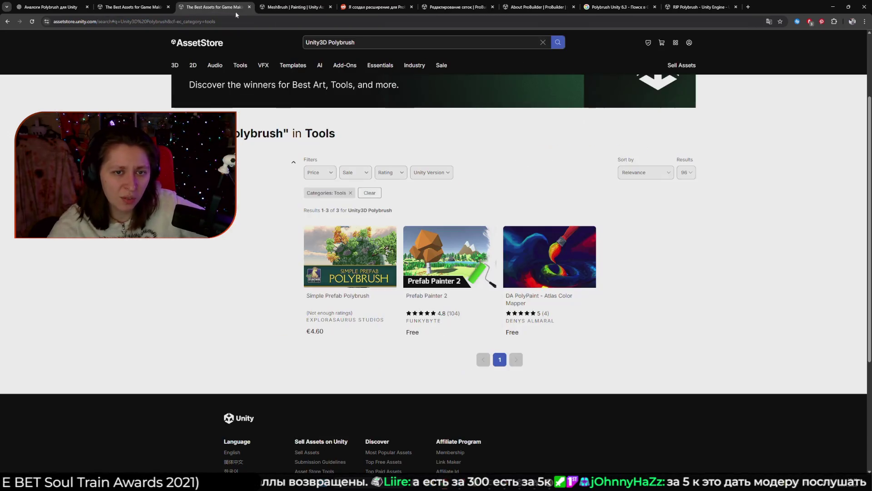
{"action": "left_click", "coordinate": [131, 7]}
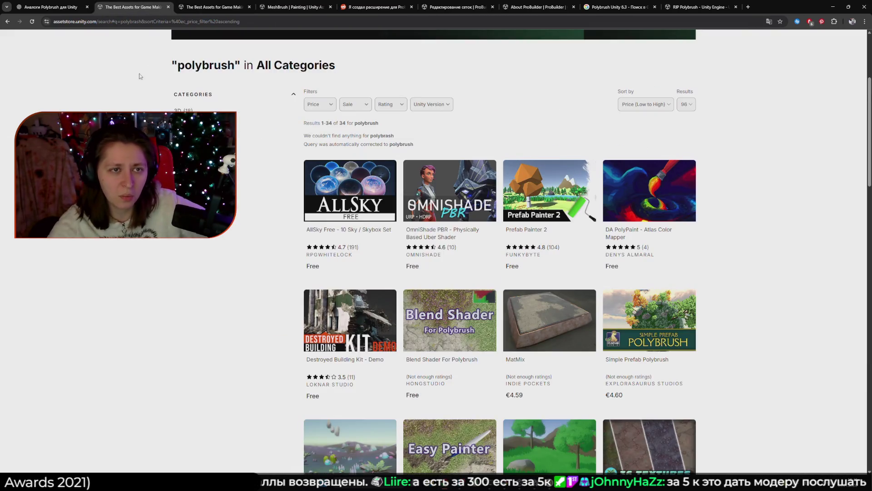
{"action": "left_click", "coordinate": [191, 7]}
{"action": "left_click", "coordinate": [50, 7]}
{"action": "left_click", "coordinate": [214, 7]}
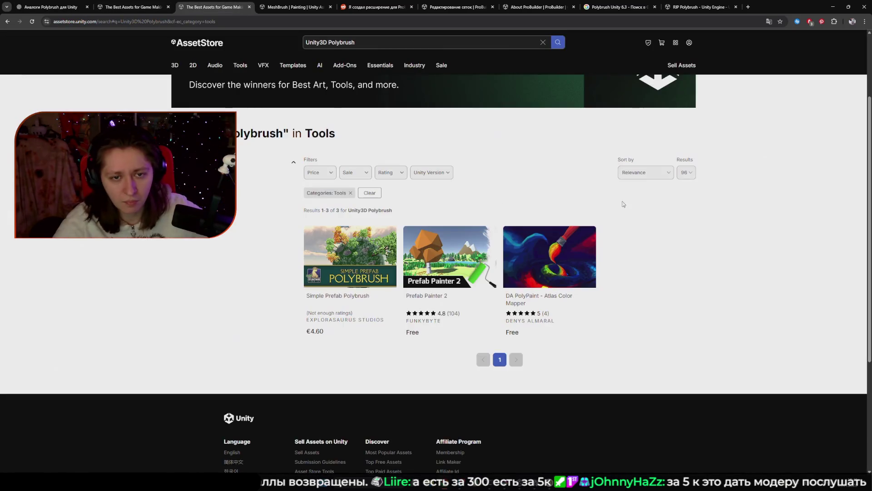
Search the Asset Store for 'vertex' and open the Terrain To Mesh product page
{"action": "left_click", "coordinate": [318, 43]}
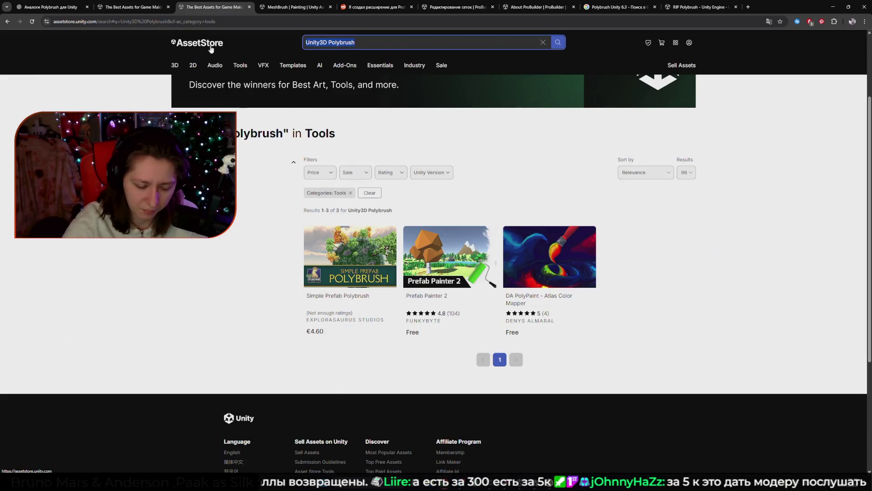
{"action": "type", "text": "vertex"}
{"action": "key", "text": "Return"}
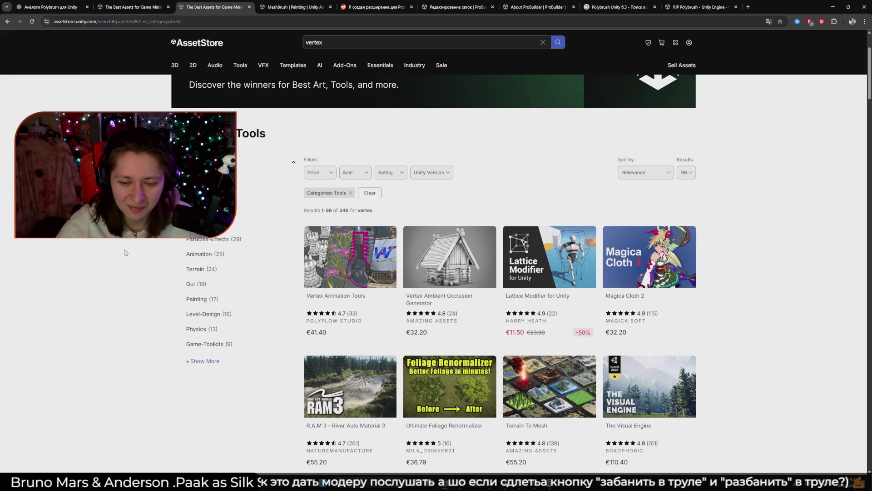
{"action": "left_click", "coordinate": [542, 395]}
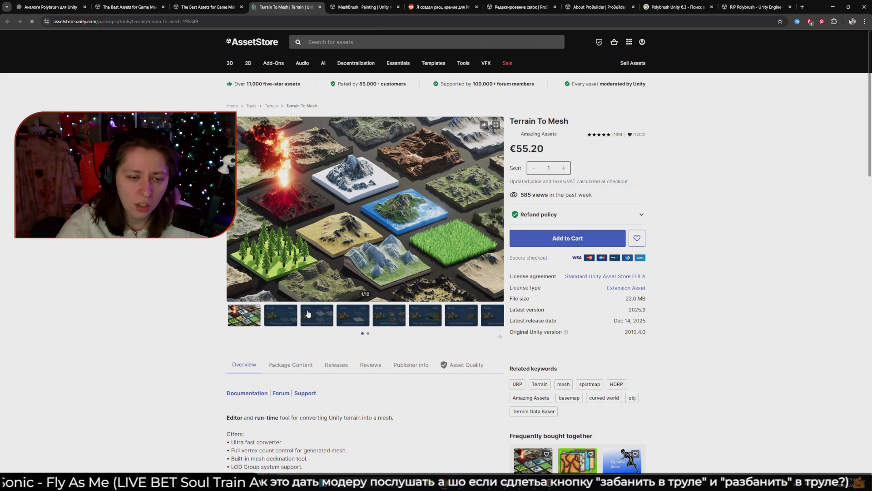
Page through the Terrain To Mesh gallery images up to Export terrain trees
{"action": "left_click", "coordinate": [293, 315]}
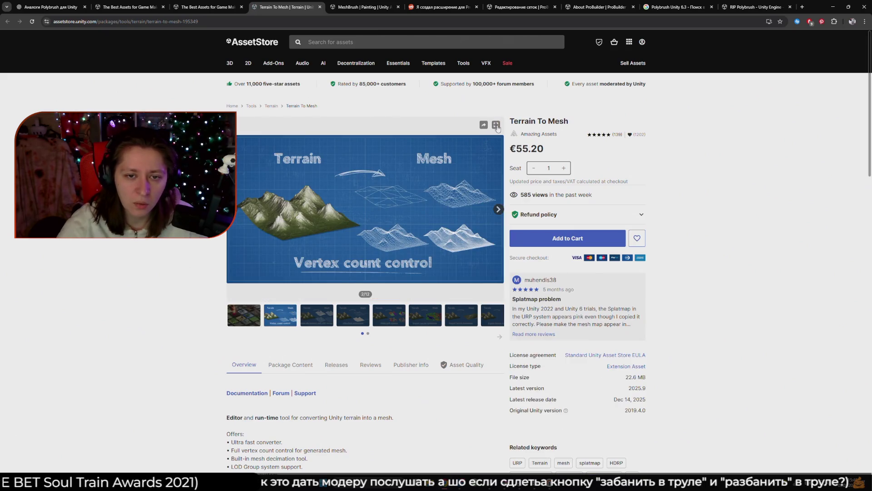
{"action": "left_click", "coordinate": [319, 322]}
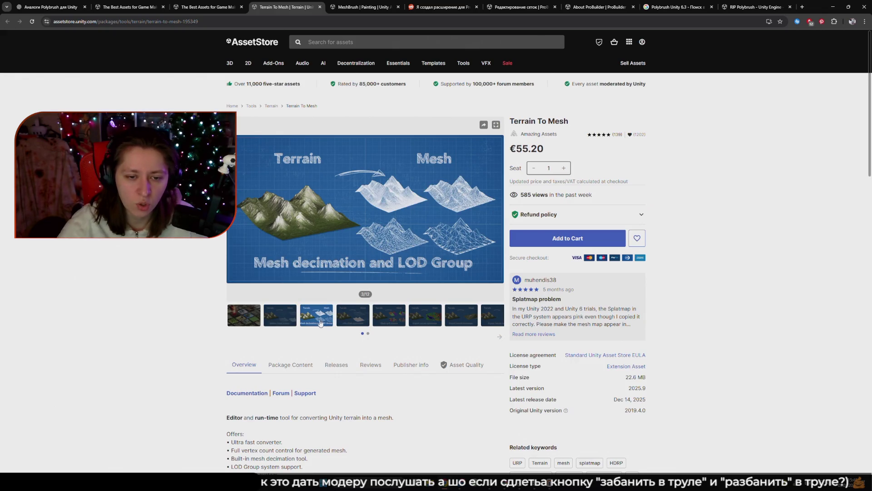
{"action": "left_click", "coordinate": [360, 317]}
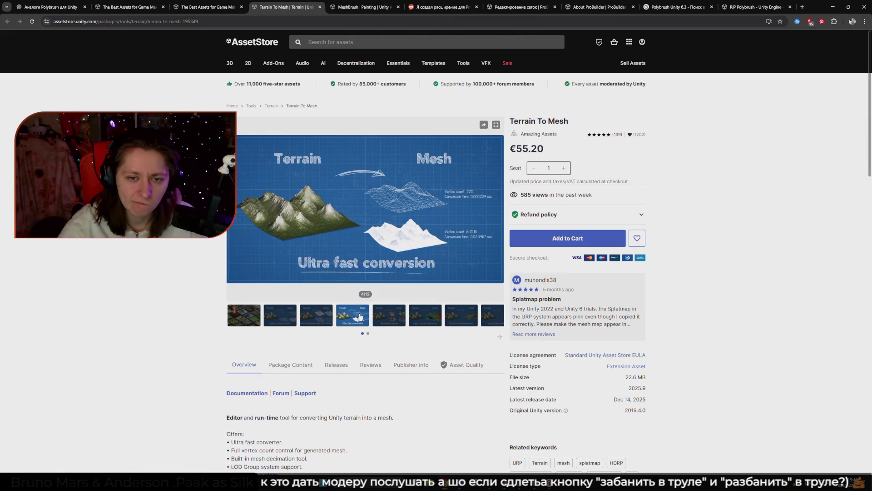
{"action": "left_click", "coordinate": [317, 318]}
{"action": "left_click", "coordinate": [391, 319]}
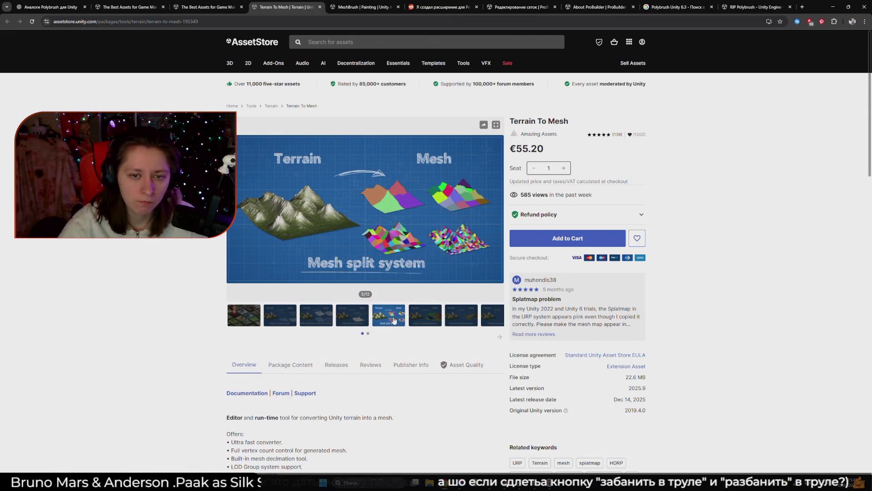
{"action": "left_click", "coordinate": [429, 323]}
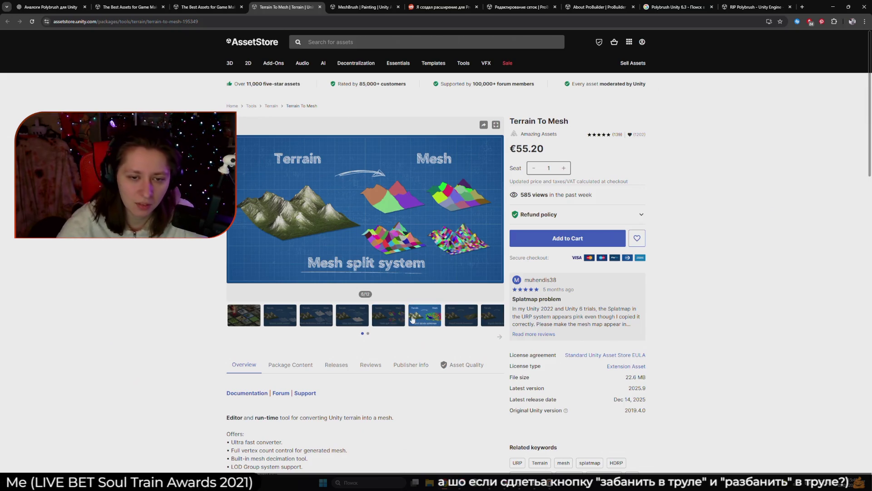
{"action": "left_click", "coordinate": [452, 323]}
{"action": "left_click", "coordinate": [491, 324]}
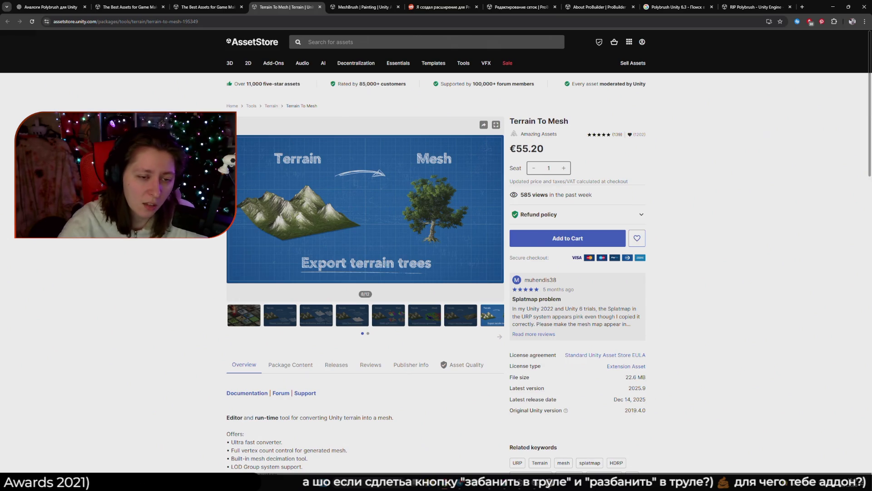
Bring the Unity editor back to the front on the ground's 3D scene
{"action": "mouse_move", "coordinate": [536, 486]}
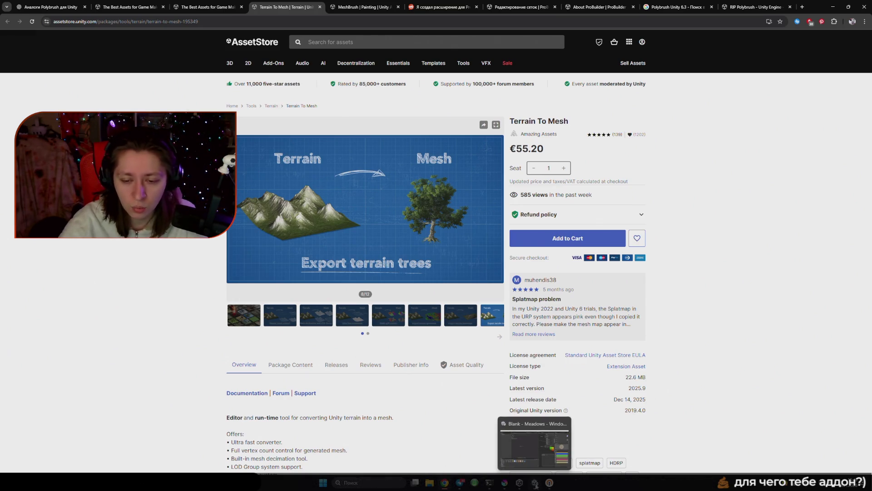
{"action": "left_click", "coordinate": [537, 455]}
{"action": "left_click", "coordinate": [155, 30]}
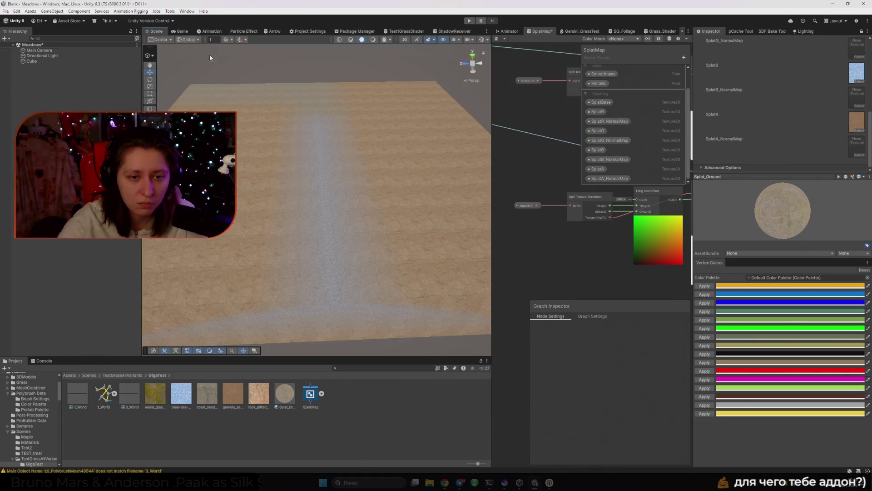
Switch the Scene view to Wireframe, orbit lower over the ground, and open the tool-context dropdown
{"action": "left_click", "coordinate": [339, 40]}
{"action": "mouse_move", "coordinate": [346, 190]}
{"action": "left_mouse_down"}
{"action": "mouse_move", "coordinate": [341, 197]}
{"action": "mouse_move", "coordinate": [326, 152]}
{"action": "mouse_move", "coordinate": [323, 184]}
{"action": "left_mouse_up"}
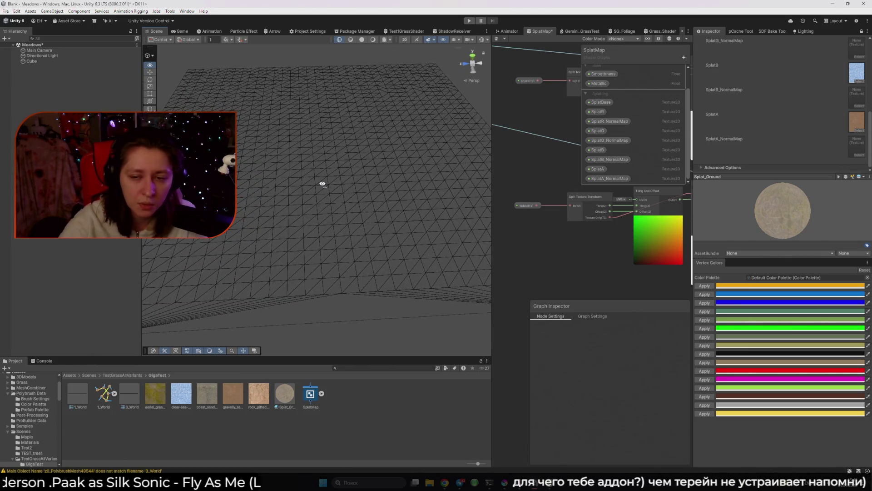
{"action": "left_click", "coordinate": [150, 56]}
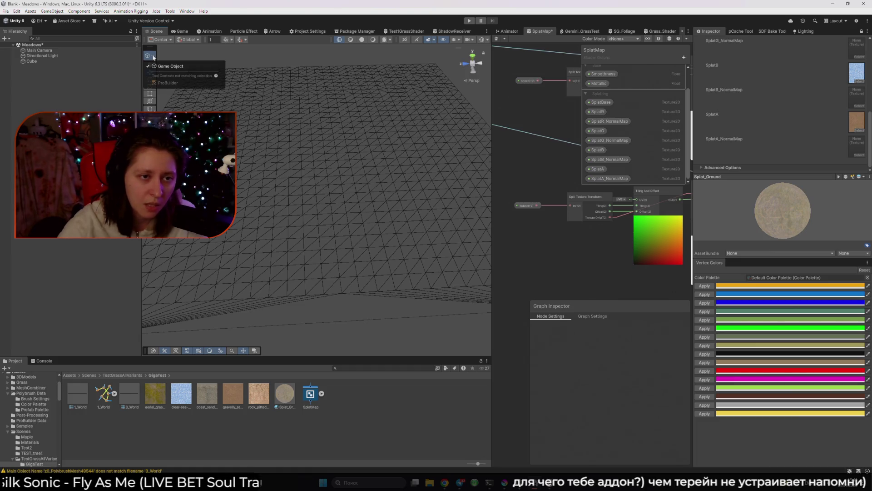
In ProBuilder context, box-select a patch of ground faces and apply green vertex colour to its vertices
{"action": "left_click", "coordinate": [262, 68]}
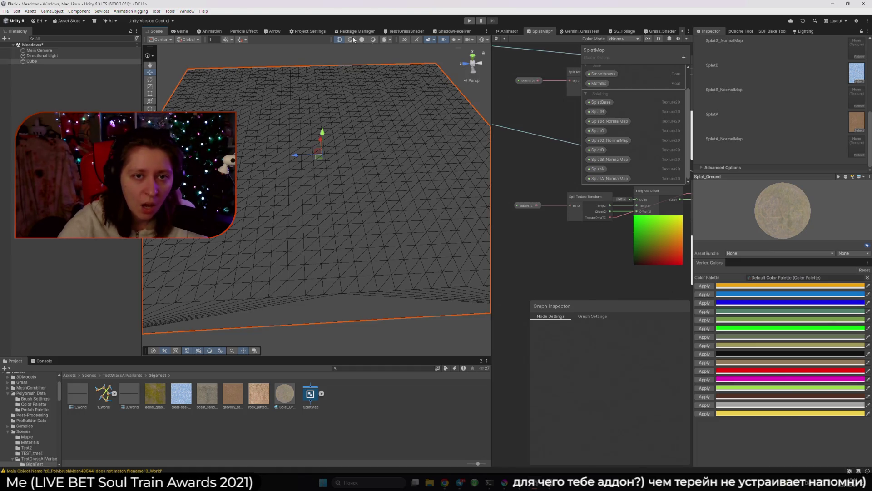
{"action": "left_click", "coordinate": [351, 40]}
{"action": "left_click", "coordinate": [149, 59]}
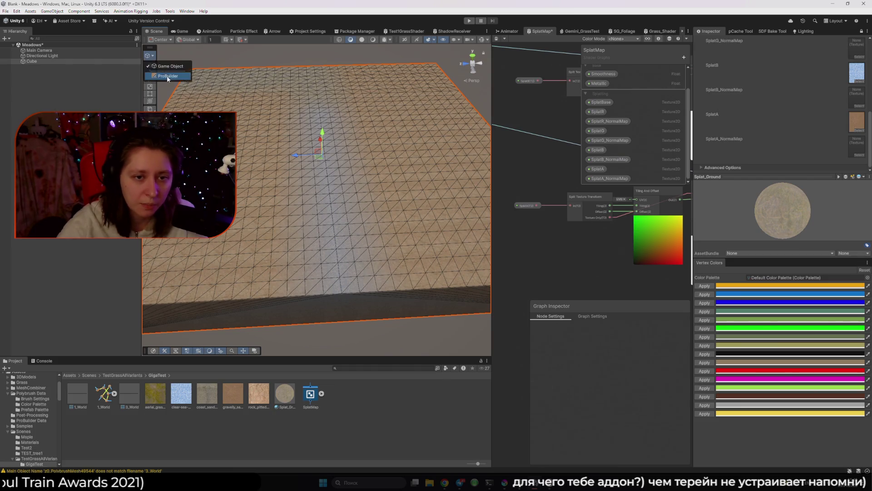
{"action": "left_click", "coordinate": [154, 72]}
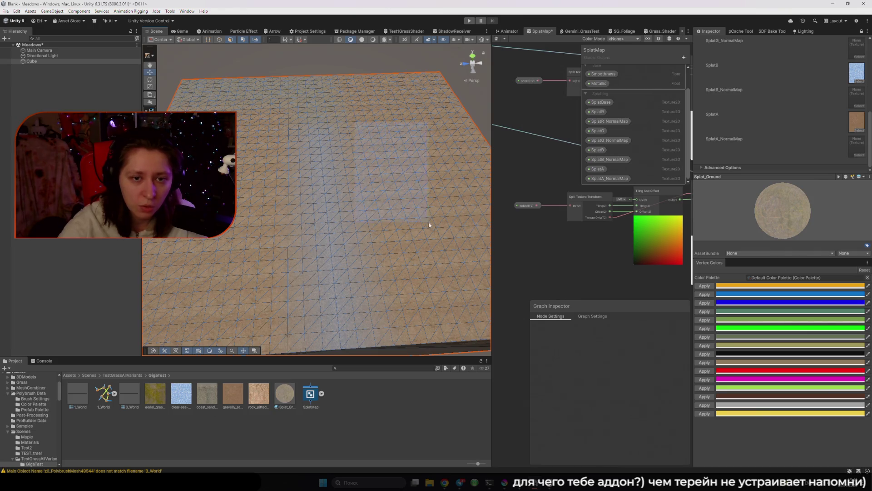
{"action": "left_click_drag", "start_coordinate": [429, 223], "coordinate": [429, 222]}
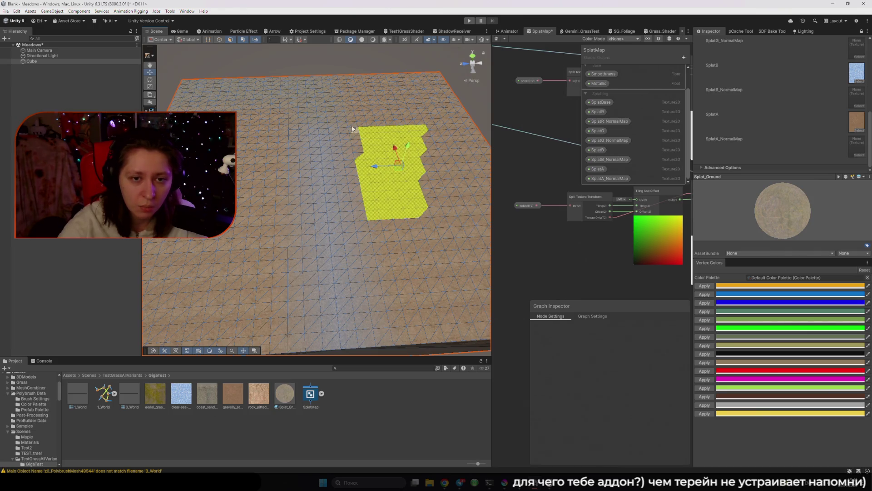
{"action": "left_click", "coordinate": [208, 40]}
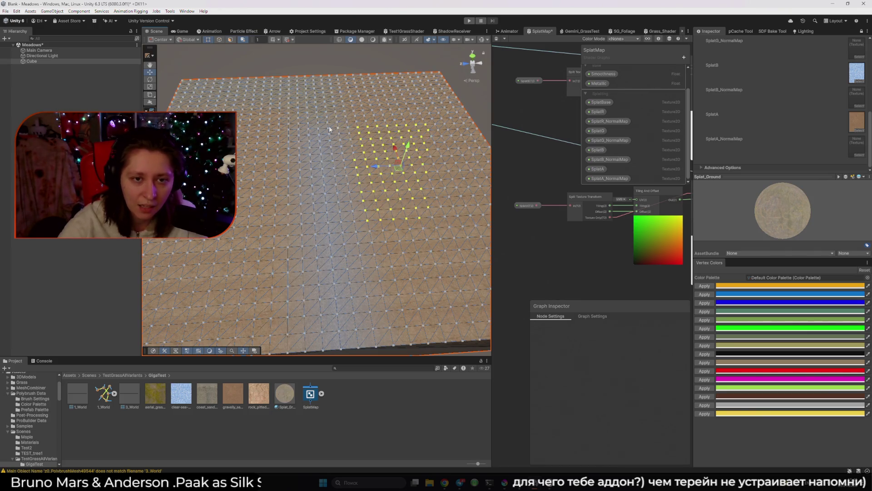
{"action": "left_click", "coordinate": [705, 329]}
Clear the selection and inspect the green-painted patch in textured shading
{"action": "left_click", "coordinate": [425, 46]}
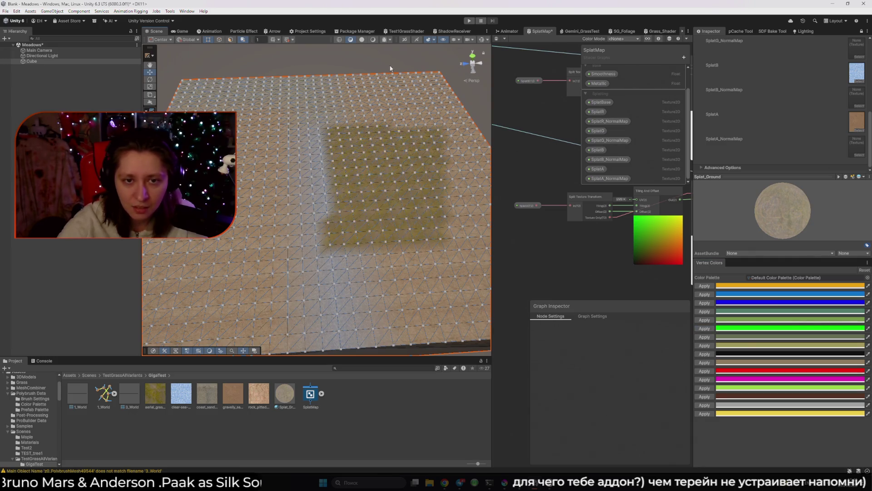
{"action": "left_click", "coordinate": [362, 40]}
{"action": "left_click_drag", "start_coordinate": [261, 111], "coordinate": [339, 169]}
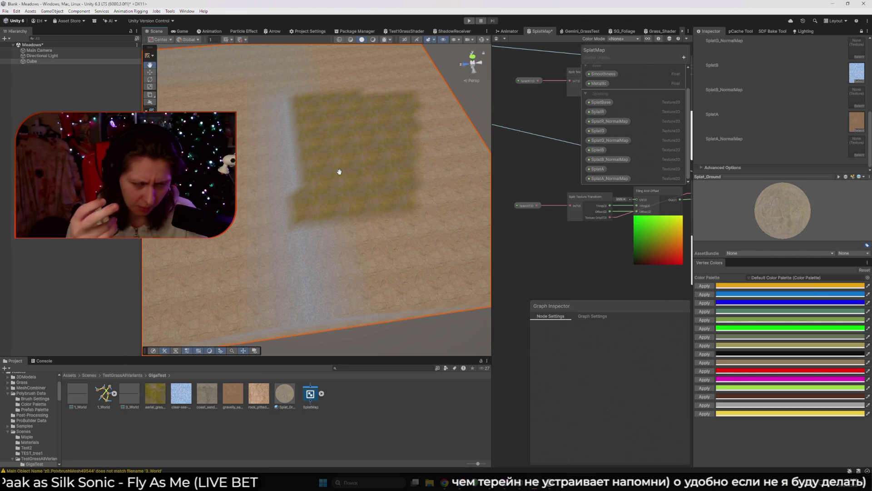
{"action": "scroll", "coordinate": [340, 172], "scroll_direction": "down", "scroll_amount": 2}
{"action": "mouse_move", "coordinate": [339, 172]}
{"action": "left_mouse_down"}
{"action": "mouse_move", "coordinate": [273, 165]}
{"action": "mouse_move", "coordinate": [312, 253]}
{"action": "mouse_move", "coordinate": [295, 239]}
{"action": "left_mouse_up"}
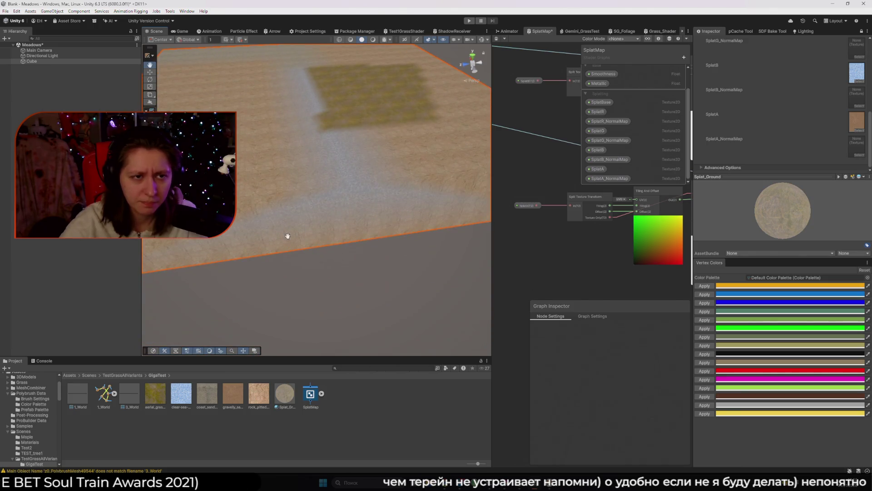
{"action": "left_click", "coordinate": [181, 31]}
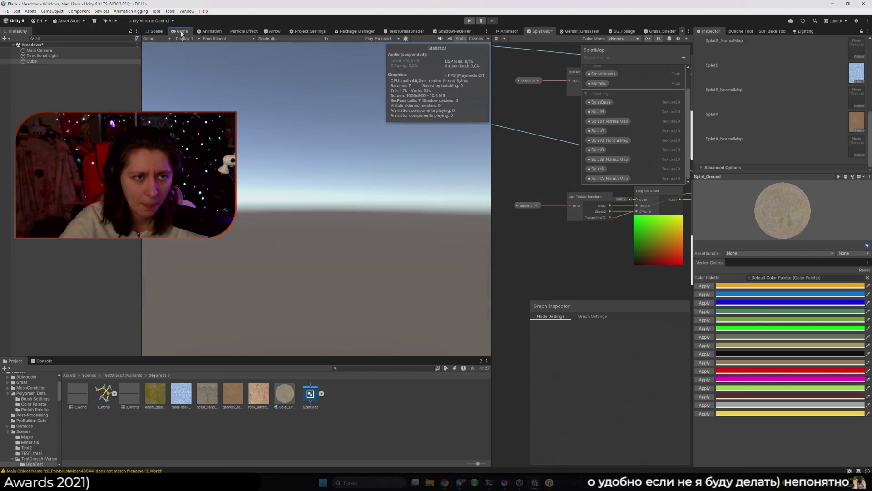
{"action": "left_click", "coordinate": [156, 31]}
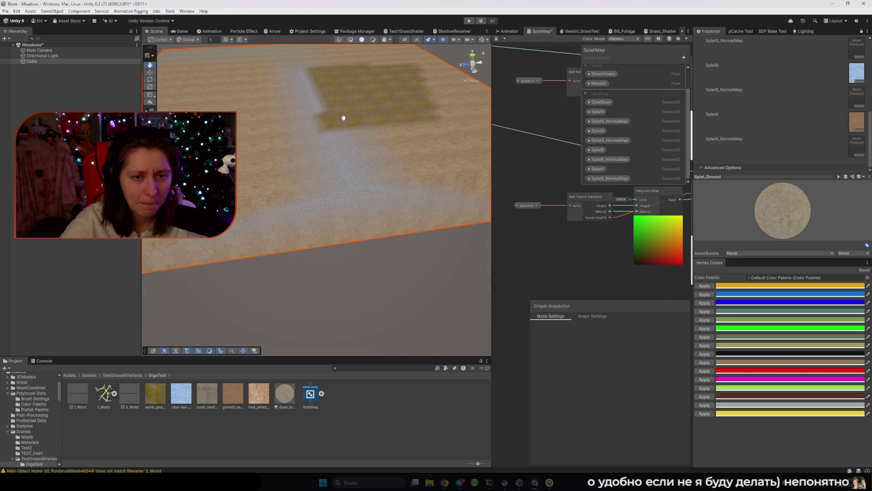
{"action": "scroll", "coordinate": [341, 109], "scroll_direction": "up", "scroll_amount": 4}
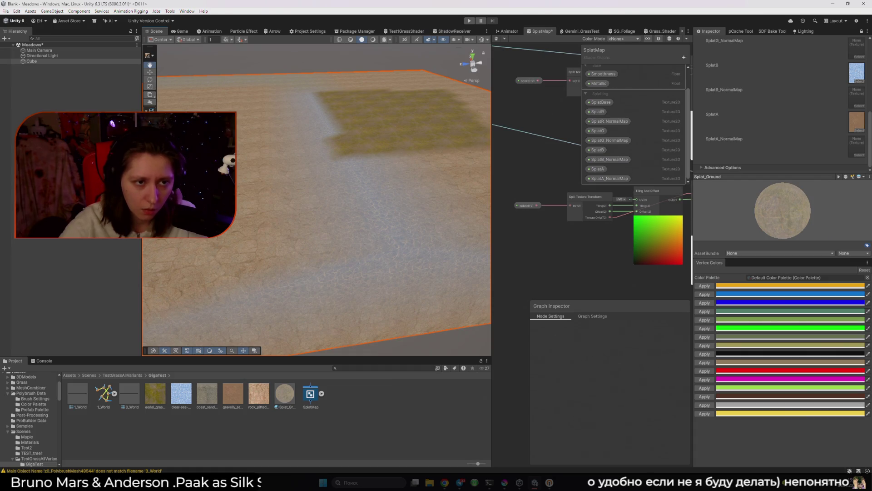
{"action": "scroll", "coordinate": [205, 57], "scroll_direction": "up", "scroll_amount": 2}
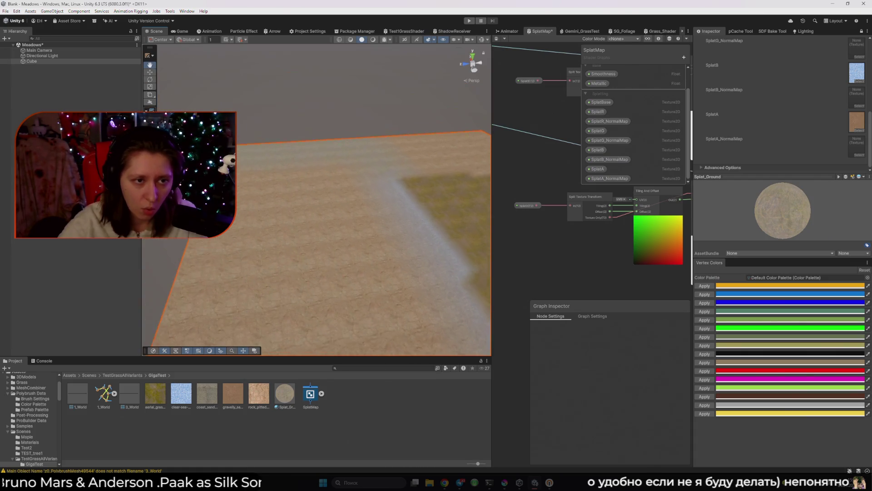
{"action": "left_click", "coordinate": [209, 351]}
{"action": "left_click_drag", "start_coordinate": [208, 102], "coordinate": [295, 150]}
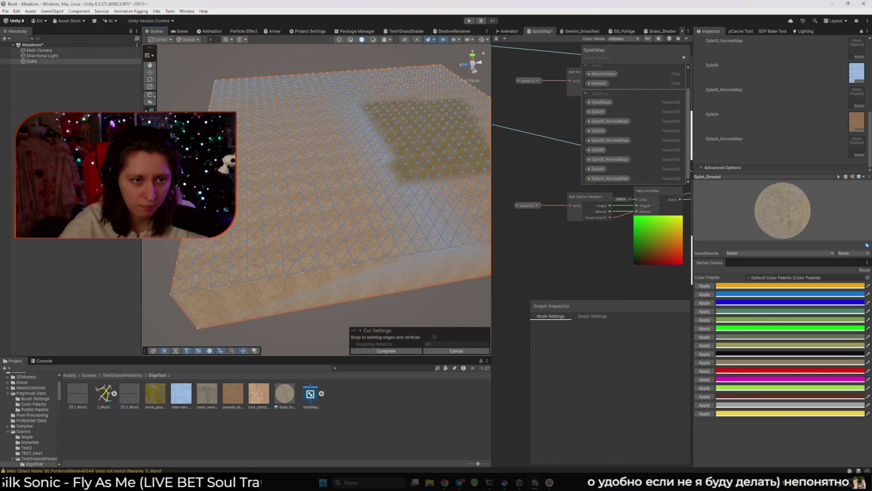
Cancel the Cut tool, switch to Edge selection, and frame the ground mesh from above
{"action": "key", "text": "Escape"}
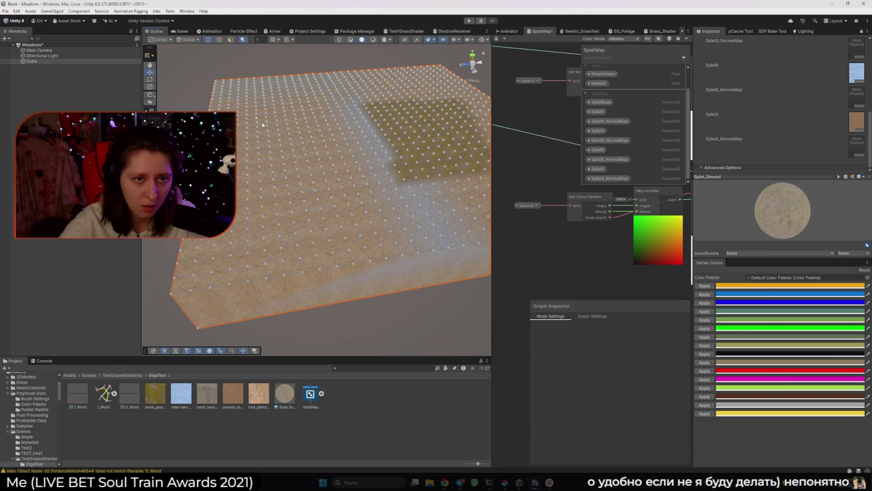
{"action": "left_click", "coordinate": [220, 41]}
{"action": "mouse_move", "coordinate": [347, 175]}
{"action": "left_mouse_down"}
{"action": "mouse_move", "coordinate": [345, 168]}
{"action": "mouse_move", "coordinate": [351, 176]}
{"action": "mouse_move", "coordinate": [326, 196]}
{"action": "left_mouse_up"}
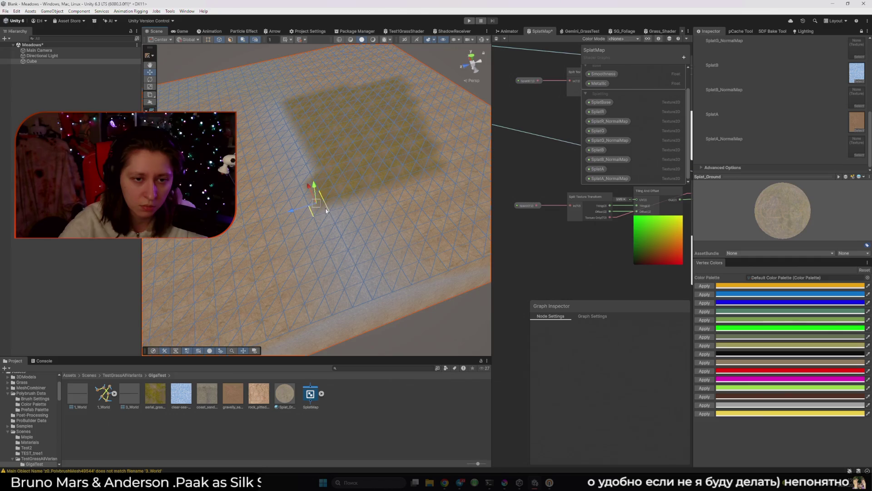
{"action": "mouse_move", "coordinate": [308, 201]}
{"action": "left_mouse_down"}
{"action": "mouse_move", "coordinate": [324, 182]}
{"action": "mouse_move", "coordinate": [291, 145]}
{"action": "mouse_move", "coordinate": [316, 129]}
{"action": "mouse_move", "coordinate": [321, 93]}
{"action": "mouse_move", "coordinate": [384, 113]}
{"action": "mouse_move", "coordinate": [345, 150]}
{"action": "mouse_move", "coordinate": [409, 104]}
{"action": "left_mouse_up"}
{"action": "left_click", "coordinate": [472, 56]}
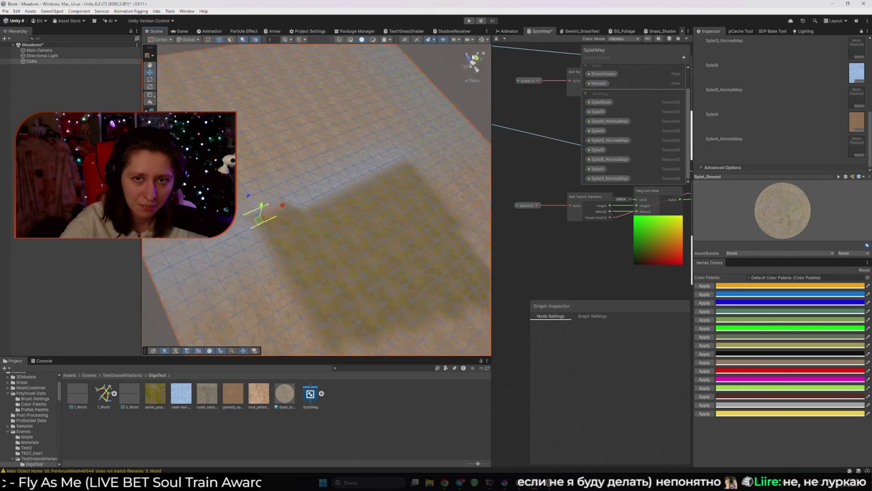
{"action": "mouse_move", "coordinate": [474, 67]}
{"action": "left_mouse_down"}
{"action": "mouse_move", "coordinate": [347, 226]}
{"action": "mouse_move", "coordinate": [426, 158]}
{"action": "mouse_move", "coordinate": [363, 181]}
{"action": "left_mouse_up"}
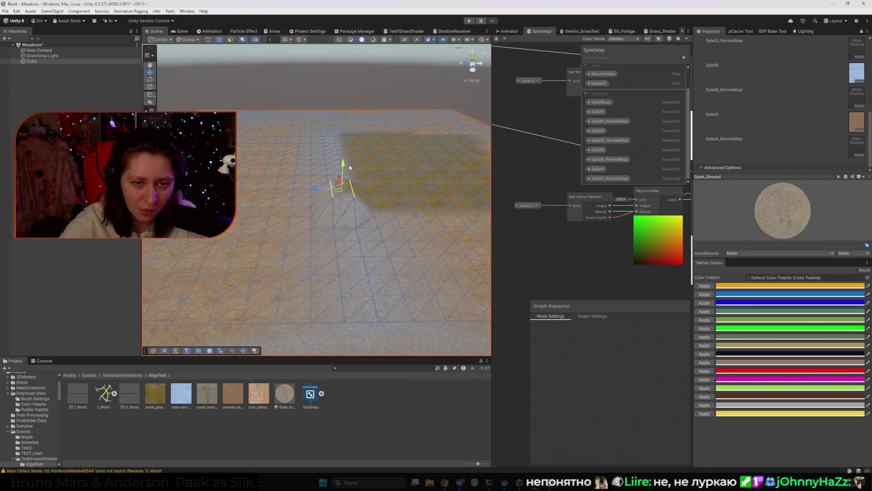
Undo the stray vertex move and raise a block of faces near the grass patch
{"action": "key", "text": "ctrl+z"}
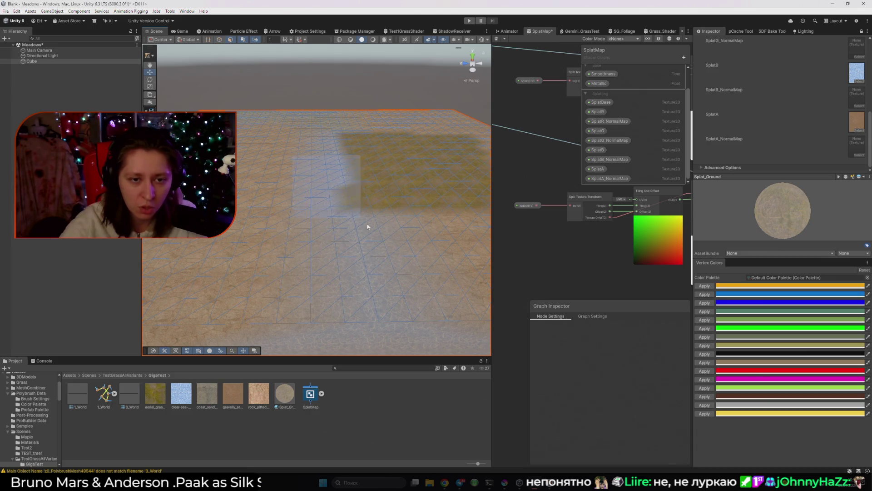
{"action": "left_click_drag", "start_coordinate": [362, 223], "coordinate": [412, 250]}
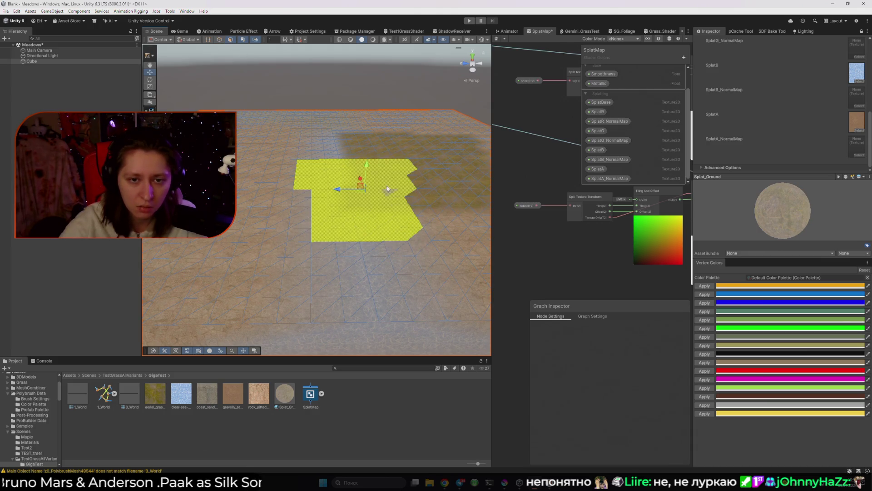
{"action": "left_click_drag", "start_coordinate": [367, 166], "coordinate": [373, 140]}
Orbit around the raised plateau to inspect its sloped, textured sides
{"action": "mouse_move", "coordinate": [349, 84]}
{"action": "left_mouse_down"}
{"action": "mouse_move", "coordinate": [269, 177]}
{"action": "mouse_move", "coordinate": [358, 187]}
{"action": "mouse_move", "coordinate": [323, 136]}
{"action": "mouse_move", "coordinate": [311, 155]}
{"action": "mouse_move", "coordinate": [345, 159]}
{"action": "left_mouse_up"}
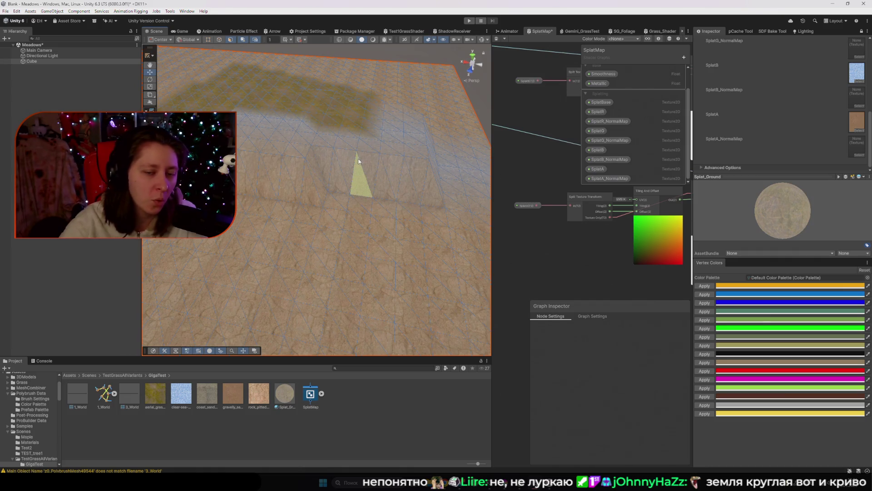
{"action": "mouse_move", "coordinate": [359, 160]}
{"action": "left_mouse_down"}
{"action": "mouse_move", "coordinate": [322, 182]}
{"action": "mouse_move", "coordinate": [381, 174]}
{"action": "mouse_move", "coordinate": [385, 221]}
{"action": "mouse_move", "coordinate": [368, 242]}
{"action": "mouse_move", "coordinate": [345, 227]}
{"action": "left_mouse_up"}
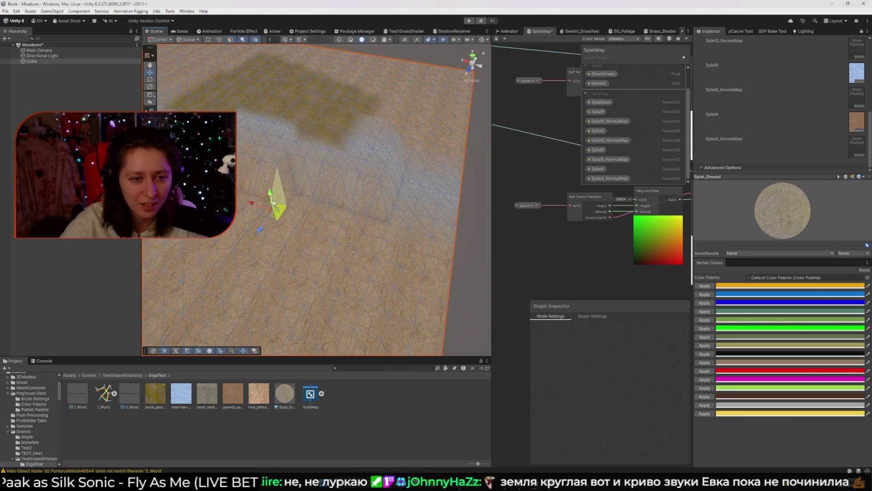
{"action": "mouse_move", "coordinate": [276, 174]}
{"action": "left_mouse_down"}
{"action": "mouse_move", "coordinate": [278, 150]}
{"action": "mouse_move", "coordinate": [239, 200]}
{"action": "mouse_move", "coordinate": [275, 189]}
{"action": "mouse_move", "coordinate": [244, 191]}
{"action": "mouse_move", "coordinate": [268, 207]}
{"action": "mouse_move", "coordinate": [293, 82]}
{"action": "mouse_move", "coordinate": [356, 141]}
{"action": "mouse_move", "coordinate": [420, 108]}
{"action": "left_mouse_up"}
{"action": "mouse_move", "coordinate": [422, 108]}
{"action": "left_mouse_down"}
{"action": "mouse_move", "coordinate": [259, 73]}
{"action": "mouse_move", "coordinate": [282, 173]}
{"action": "left_mouse_up"}
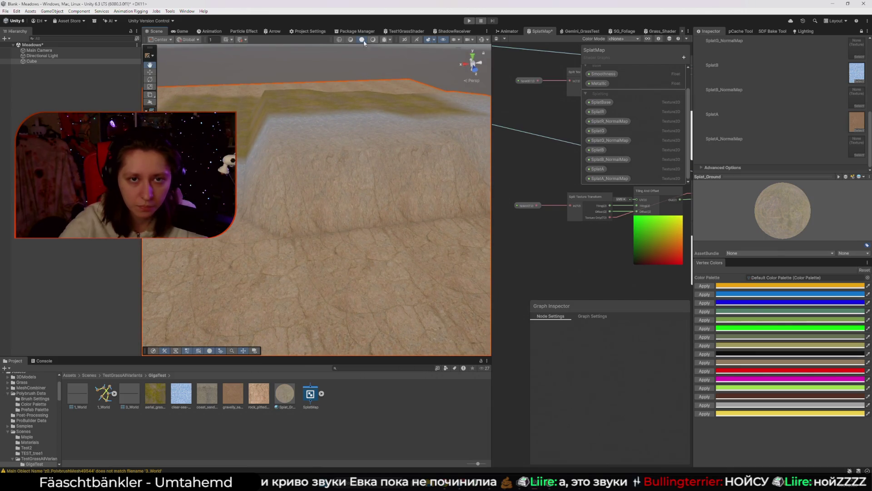
{"action": "left_click", "coordinate": [350, 40]}
{"action": "mouse_move", "coordinate": [354, 82]}
{"action": "left_mouse_down"}
{"action": "mouse_move", "coordinate": [358, 115]}
{"action": "mouse_move", "coordinate": [327, 121]}
{"action": "mouse_move", "coordinate": [356, 118]}
{"action": "left_mouse_up"}
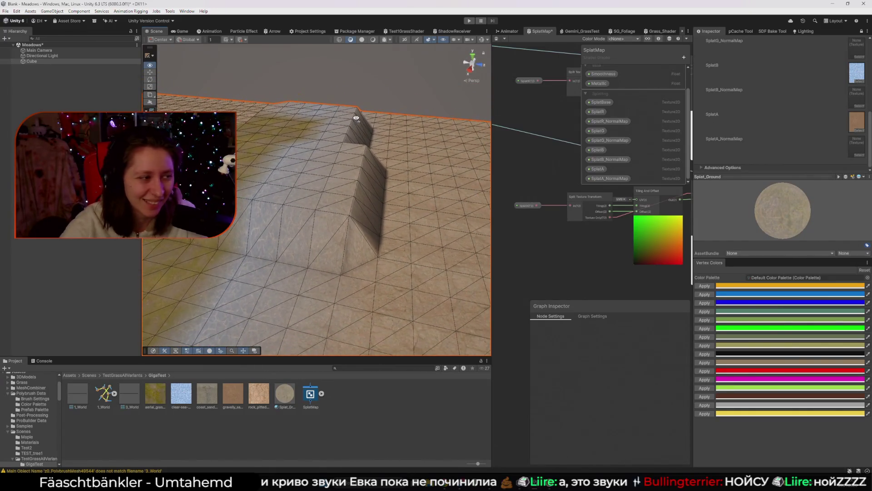
{"action": "mouse_move", "coordinate": [339, 187]}
{"action": "left_mouse_down"}
{"action": "mouse_move", "coordinate": [308, 208]}
{"action": "mouse_move", "coordinate": [289, 168]}
{"action": "mouse_move", "coordinate": [316, 162]}
{"action": "left_mouse_up"}
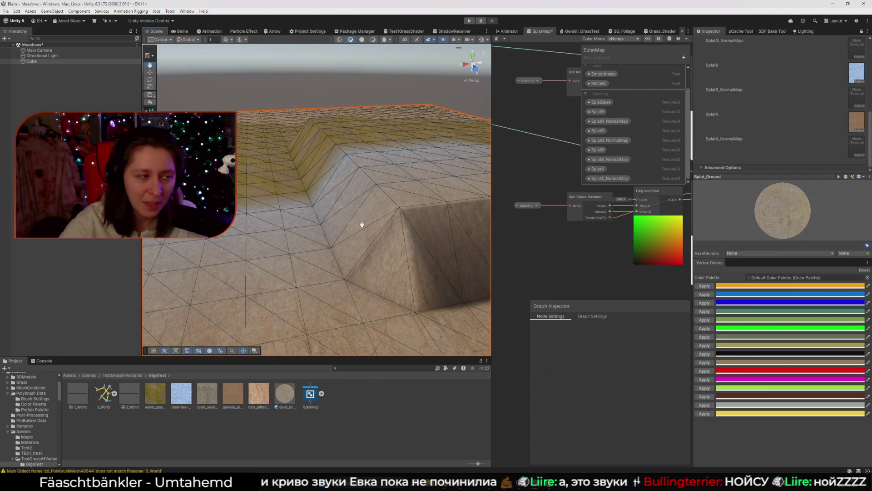
{"action": "mouse_move", "coordinate": [319, 259]}
{"action": "left_mouse_down"}
{"action": "mouse_move", "coordinate": [317, 288]}
{"action": "mouse_move", "coordinate": [280, 272]}
{"action": "left_mouse_up"}
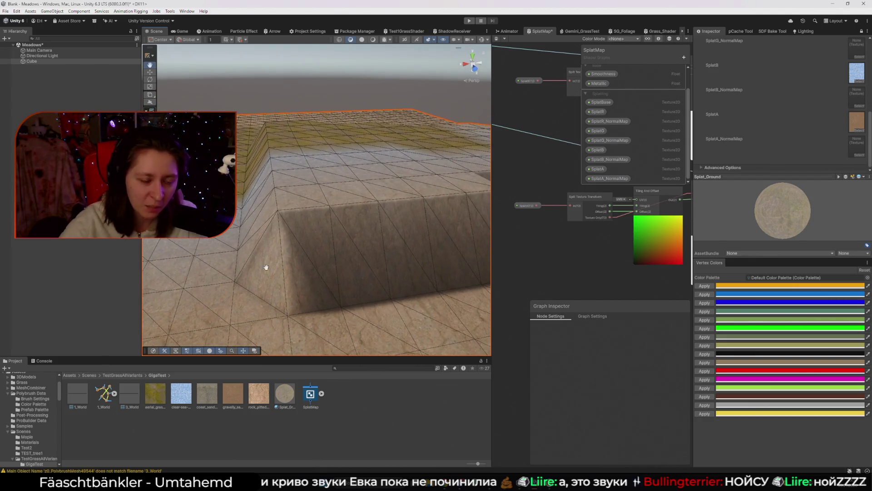
{"action": "left_click_drag", "start_coordinate": [263, 221], "coordinate": [390, 170]}
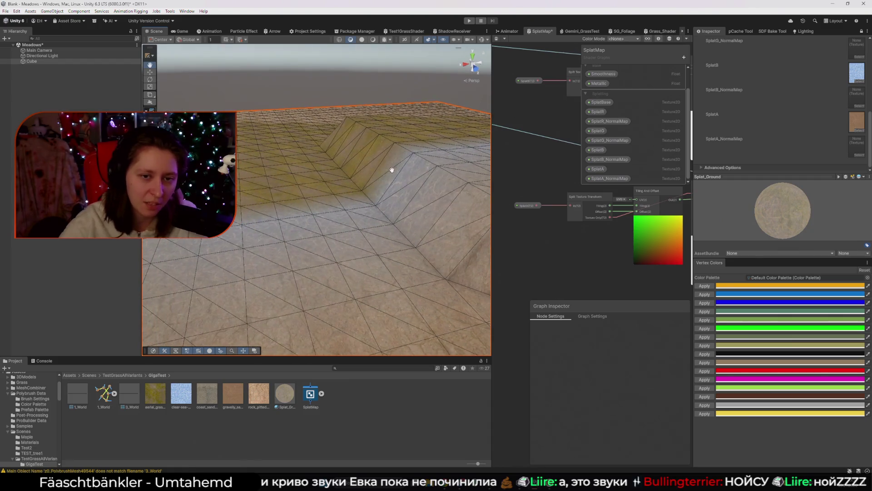
{"action": "mouse_move", "coordinate": [384, 220]}
{"action": "left_mouse_down"}
{"action": "mouse_move", "coordinate": [352, 246]}
{"action": "mouse_move", "coordinate": [375, 244]}
{"action": "left_mouse_up"}
{"action": "left_click_drag", "start_coordinate": [332, 286], "coordinate": [358, 274]}
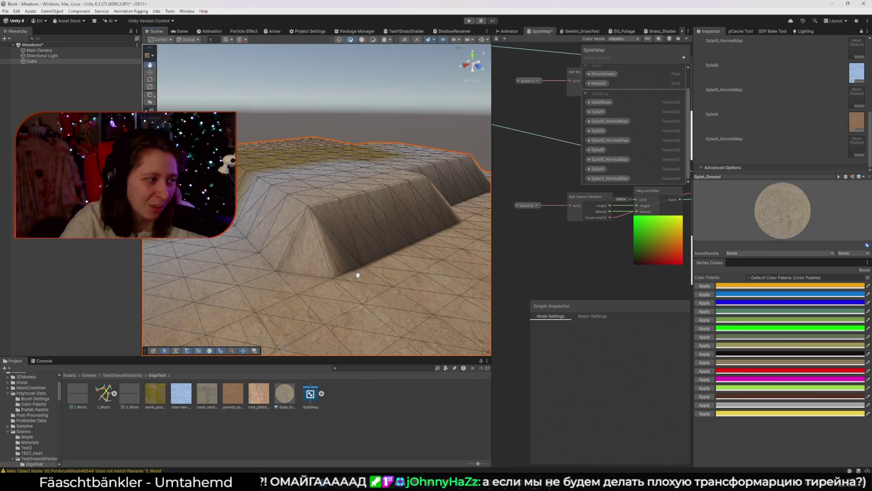
{"action": "scroll", "coordinate": [358, 274], "scroll_direction": "up", "scroll_amount": 5}
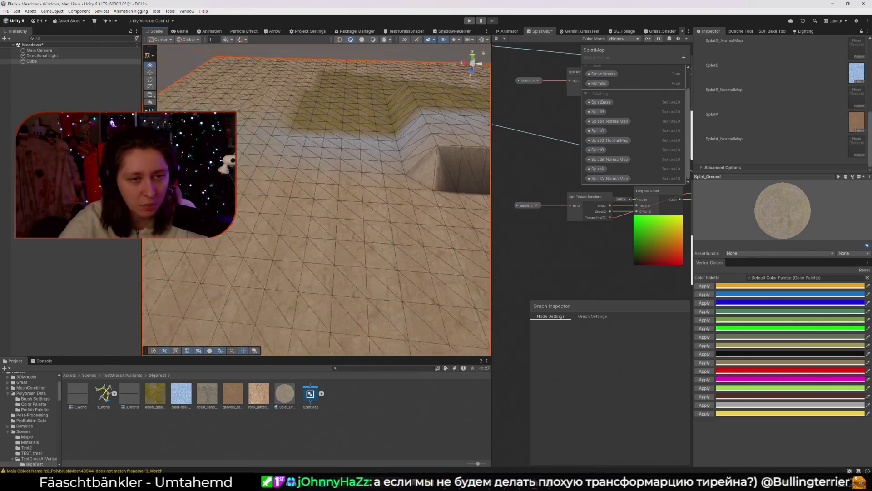
{"action": "scroll", "coordinate": [247, 237], "scroll_direction": "down", "scroll_amount": 5}
{"action": "key", "text": "w"}
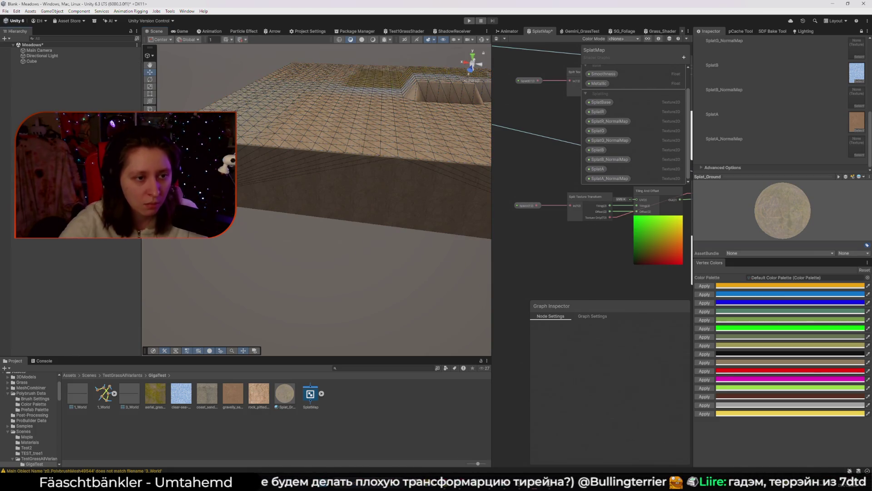
Add a new Terrain object from the Hierarchy and delete the Cube
{"action": "right_click", "coordinate": [102, 242]}
{"action": "mouse_move", "coordinate": [155, 317]}
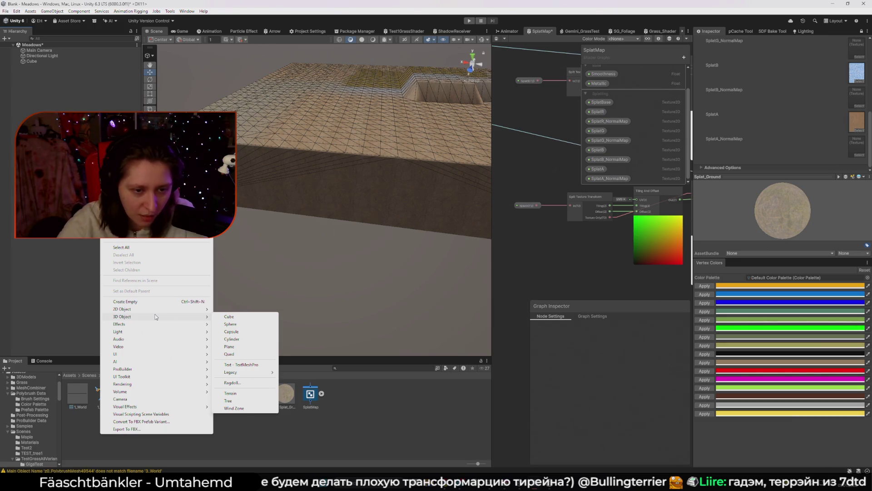
{"action": "left_click", "coordinate": [245, 395]}
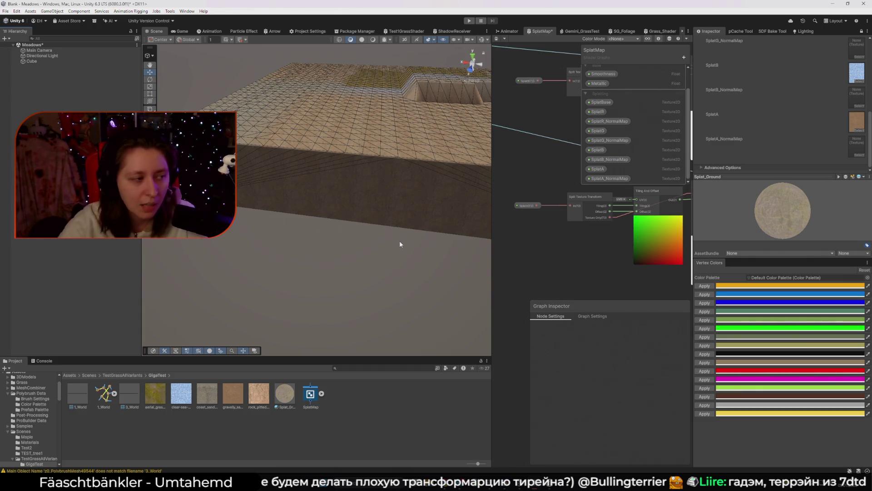
{"action": "mouse_move", "coordinate": [388, 244]}
{"action": "left_mouse_down"}
{"action": "mouse_move", "coordinate": [431, 225]}
{"action": "mouse_move", "coordinate": [259, 218]}
{"action": "mouse_move", "coordinate": [361, 222]}
{"action": "mouse_move", "coordinate": [327, 238]}
{"action": "mouse_move", "coordinate": [333, 257]}
{"action": "mouse_move", "coordinate": [328, 247]}
{"action": "mouse_move", "coordinate": [343, 224]}
{"action": "mouse_move", "coordinate": [387, 222]}
{"action": "mouse_move", "coordinate": [402, 236]}
{"action": "mouse_move", "coordinate": [448, 146]}
{"action": "mouse_move", "coordinate": [388, 176]}
{"action": "mouse_move", "coordinate": [391, 242]}
{"action": "left_mouse_up"}
{"action": "left_click", "coordinate": [361, 223]}
{"action": "key", "text": "Delete"}
Sculpt a tall peak on the terrain with the Raise or Lower Terrain brush
{"action": "left_click", "coordinate": [329, 246]}
{"action": "left_click", "coordinate": [339, 235]}
{"action": "scroll", "coordinate": [338, 235], "scroll_direction": "up", "scroll_amount": 5}
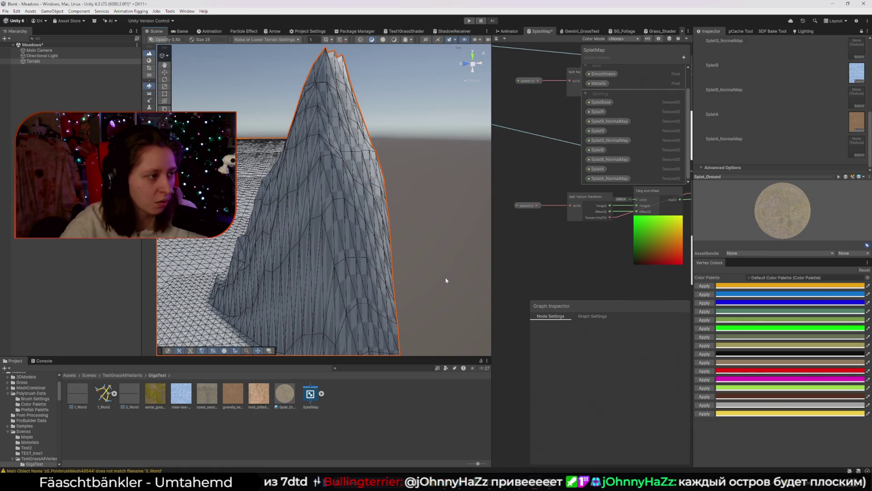
Raise the terrain plateau higher and widen the terrace on its left
{"action": "mouse_move", "coordinate": [442, 269]}
{"action": "left_mouse_down"}
{"action": "mouse_move", "coordinate": [420, 289]}
{"action": "mouse_move", "coordinate": [287, 260]}
{"action": "mouse_move", "coordinate": [415, 230]}
{"action": "mouse_move", "coordinate": [300, 236]}
{"action": "mouse_move", "coordinate": [422, 62]}
{"action": "left_mouse_up"}
{"action": "left_click", "coordinate": [287, 260]}
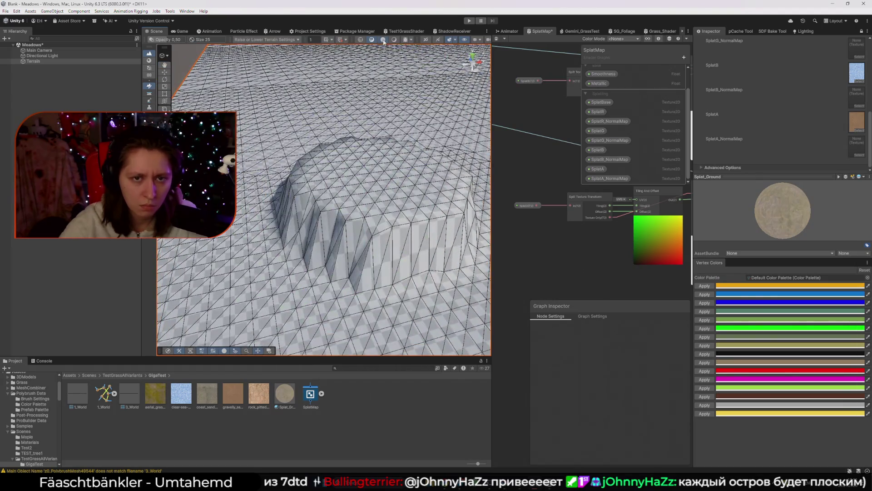
{"action": "left_click", "coordinate": [383, 39]}
{"action": "mouse_move", "coordinate": [359, 100]}
{"action": "left_mouse_down"}
{"action": "mouse_move", "coordinate": [337, 146]}
{"action": "mouse_move", "coordinate": [393, 149]}
{"action": "mouse_move", "coordinate": [400, 136]}
{"action": "left_mouse_up"}
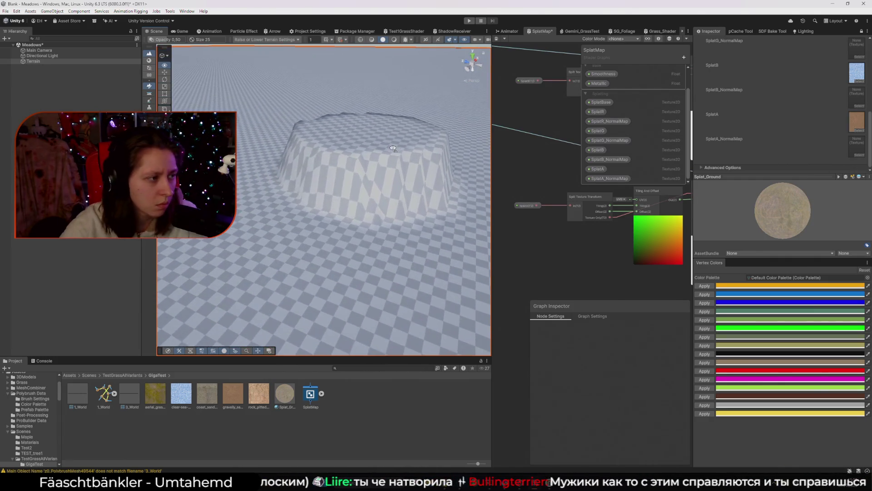
{"action": "mouse_move", "coordinate": [359, 160]}
{"action": "left_mouse_down"}
{"action": "mouse_move", "coordinate": [400, 252]}
{"action": "mouse_move", "coordinate": [304, 228]}
{"action": "mouse_move", "coordinate": [298, 214]}
{"action": "mouse_move", "coordinate": [295, 201]}
{"action": "mouse_move", "coordinate": [345, 82]}
{"action": "mouse_move", "coordinate": [245, 165]}
{"action": "mouse_move", "coordinate": [252, 343]}
{"action": "mouse_move", "coordinate": [349, 109]}
{"action": "left_mouse_up"}
Switch the Scene to Shaded Wireframe and show the Terrain's components in the Inspector
{"action": "left_click", "coordinate": [361, 40]}
{"action": "left_click", "coordinate": [375, 41]}
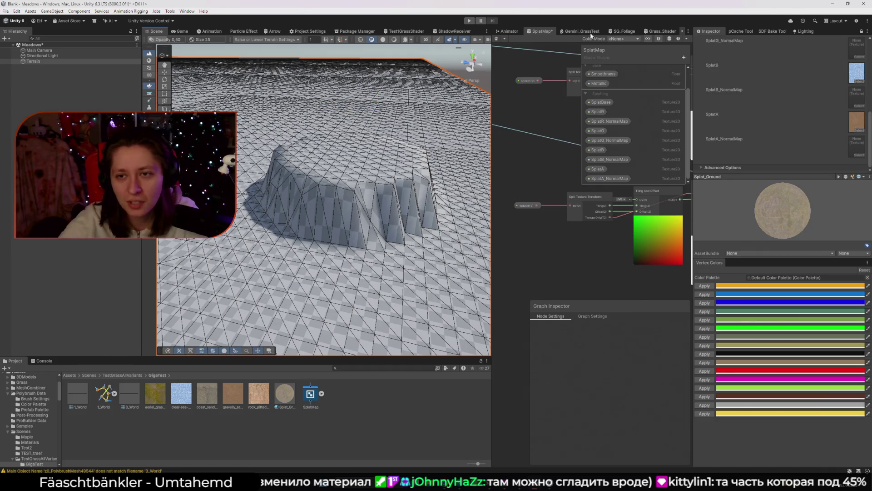
{"action": "left_click", "coordinate": [862, 31]}
{"action": "left_click_drag", "start_coordinate": [742, 261], "coordinate": [740, 359]}
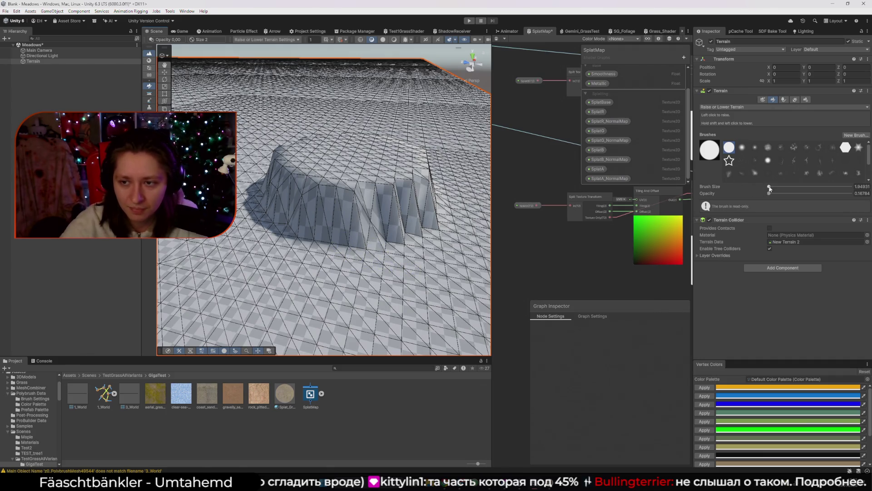
Set the brush size to 14 and opacity to 7.7, undoing the test raises
{"action": "left_click", "coordinate": [362, 215]}
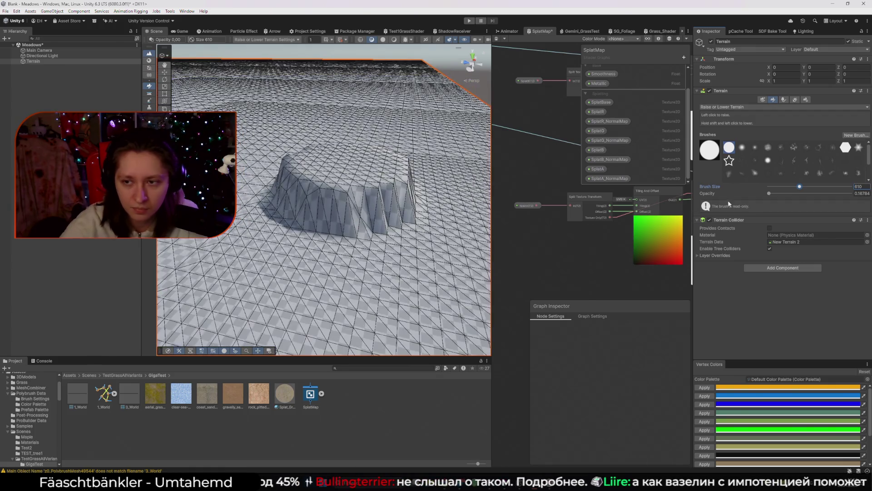
{"action": "left_click_drag", "start_coordinate": [779, 188], "coordinate": [775, 187]}
{"action": "left_click_drag", "start_coordinate": [369, 223], "coordinate": [312, 250]}
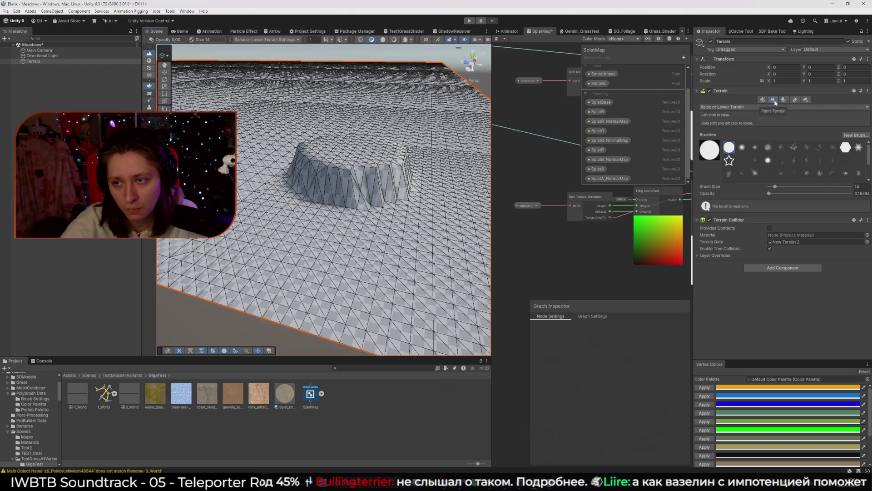
{"action": "left_click_drag", "start_coordinate": [769, 193], "coordinate": [852, 193]}
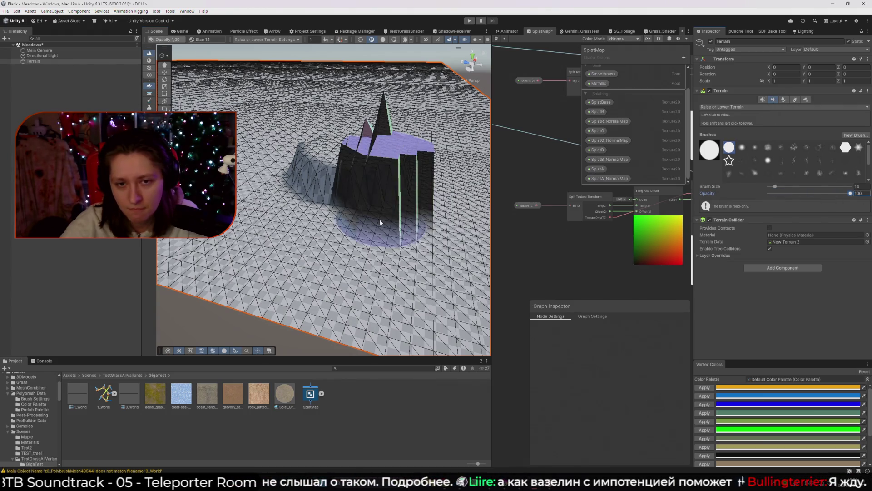
{"action": "left_click", "coordinate": [784, 194]}
{"action": "left_click", "coordinate": [395, 210]}
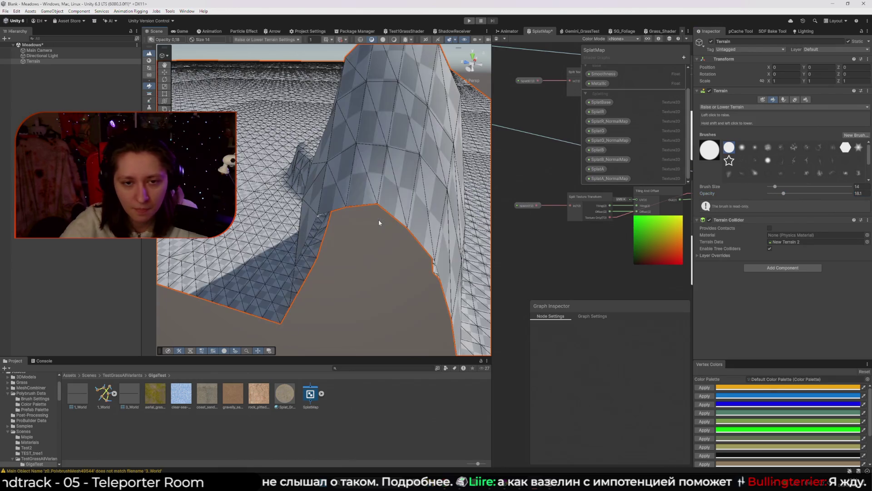
{"action": "key", "text": "ctrl+z"}
{"action": "left_click", "coordinate": [775, 193]}
{"action": "mouse_move", "coordinate": [400, 214]}
{"action": "left_mouse_down"}
{"action": "mouse_move", "coordinate": [389, 225]}
{"action": "mouse_move", "coordinate": [351, 217]}
{"action": "mouse_move", "coordinate": [394, 220]}
{"action": "mouse_move", "coordinate": [345, 178]}
{"action": "left_mouse_up"}
{"action": "key", "text": "ctrl+z"}
Flatten the raised bump with Set Height, then paint a hole into the terrain
{"action": "key", "text": "w"}
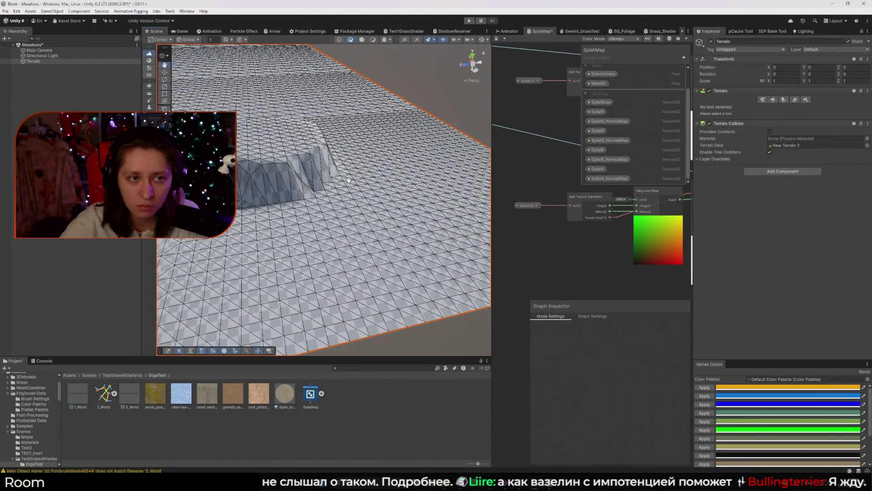
{"action": "mouse_move", "coordinate": [308, 104]}
{"action": "left_mouse_down"}
{"action": "mouse_move", "coordinate": [403, 169]}
{"action": "mouse_move", "coordinate": [272, 132]}
{"action": "mouse_move", "coordinate": [336, 141]}
{"action": "left_mouse_up"}
{"action": "key", "text": "F1"}
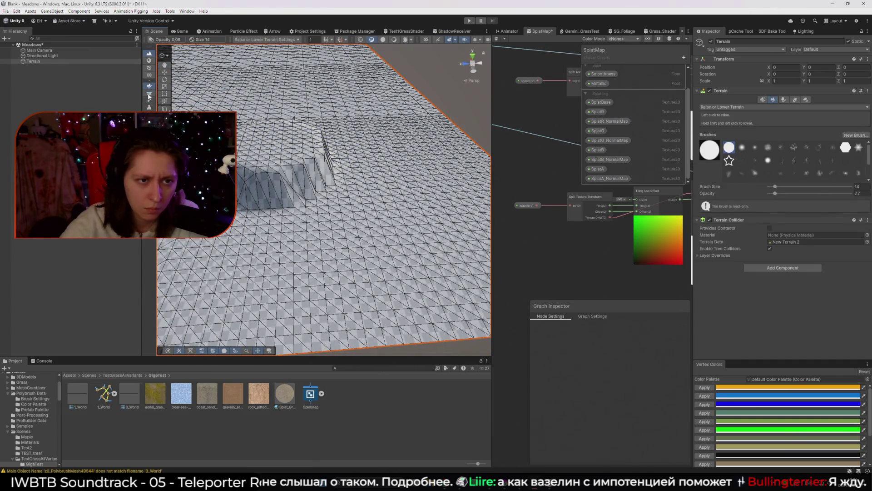
{"action": "left_click", "coordinate": [149, 94]}
{"action": "mouse_move", "coordinate": [265, 149]}
{"action": "left_mouse_down"}
{"action": "mouse_move", "coordinate": [292, 185]}
{"action": "mouse_move", "coordinate": [253, 200]}
{"action": "mouse_move", "coordinate": [263, 195]}
{"action": "mouse_move", "coordinate": [242, 189]}
{"action": "left_mouse_up"}
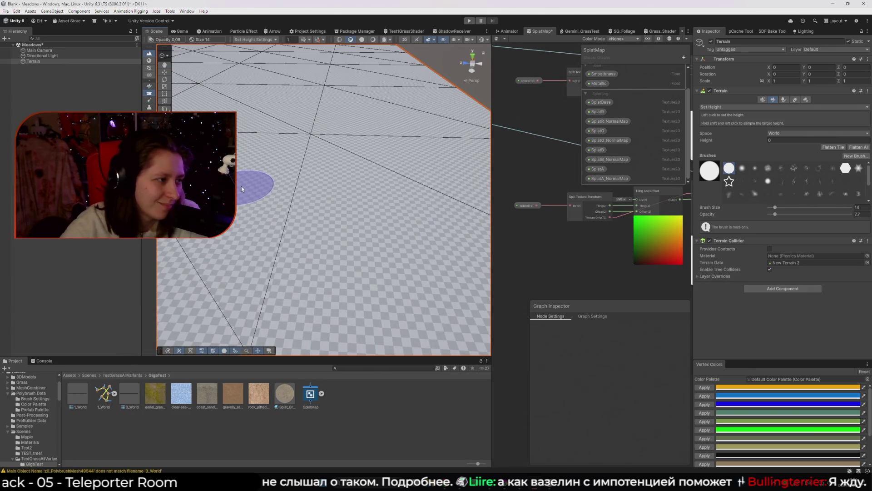
{"action": "left_click", "coordinate": [150, 100]}
{"action": "mouse_move", "coordinate": [334, 209]}
{"action": "left_mouse_down"}
{"action": "mouse_move", "coordinate": [387, 211]}
{"action": "mouse_move", "coordinate": [349, 235]}
{"action": "left_mouse_up"}
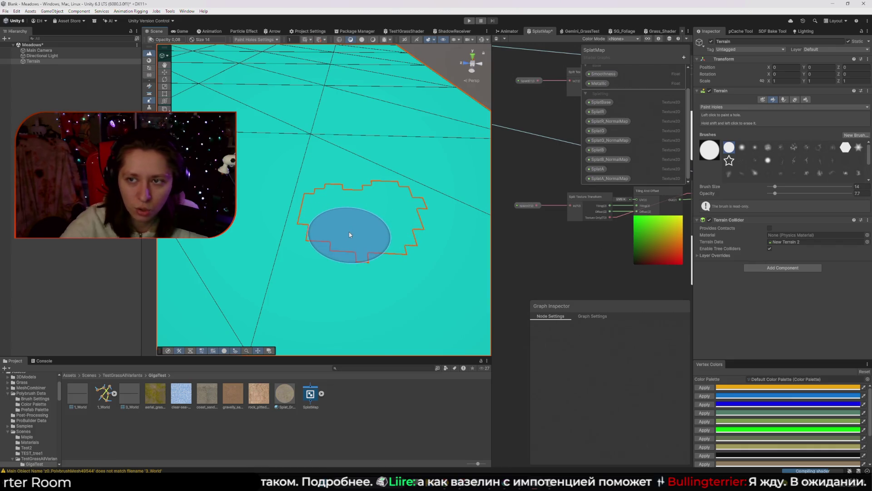
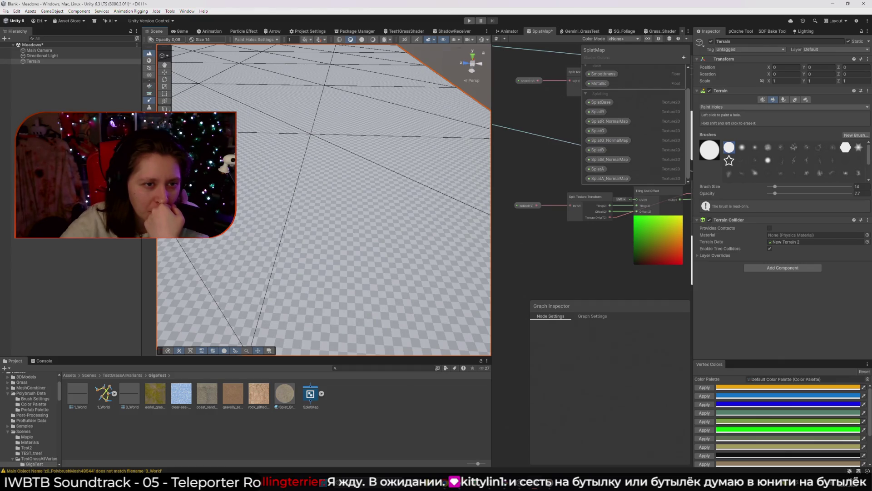
Raise a tall tower and a second mound beside it on the flat terrain with Raise or Lower Terrain
{"action": "left_click", "coordinate": [149, 89]}
{"action": "left_click_drag", "start_coordinate": [327, 175], "coordinate": [327, 176]}
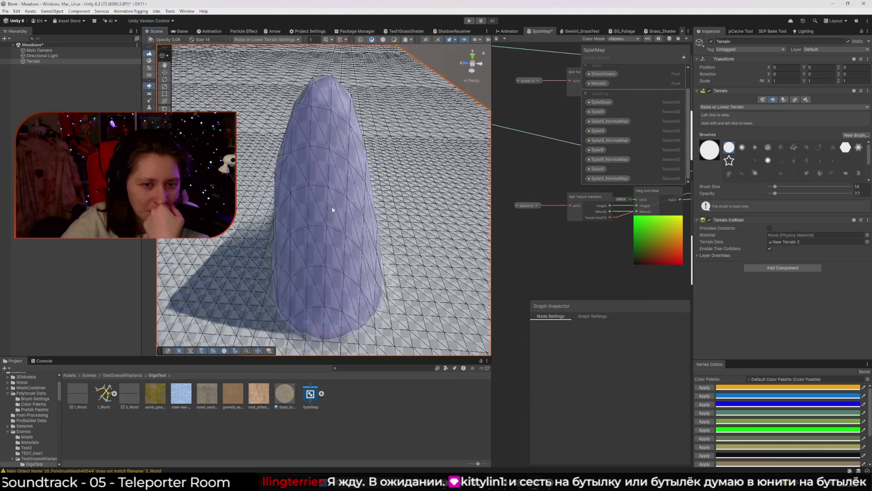
{"action": "mouse_move", "coordinate": [407, 233]}
{"action": "left_mouse_down"}
{"action": "mouse_move", "coordinate": [350, 195]}
{"action": "mouse_move", "coordinate": [361, 175]}
{"action": "mouse_move", "coordinate": [324, 169]}
{"action": "left_mouse_up"}
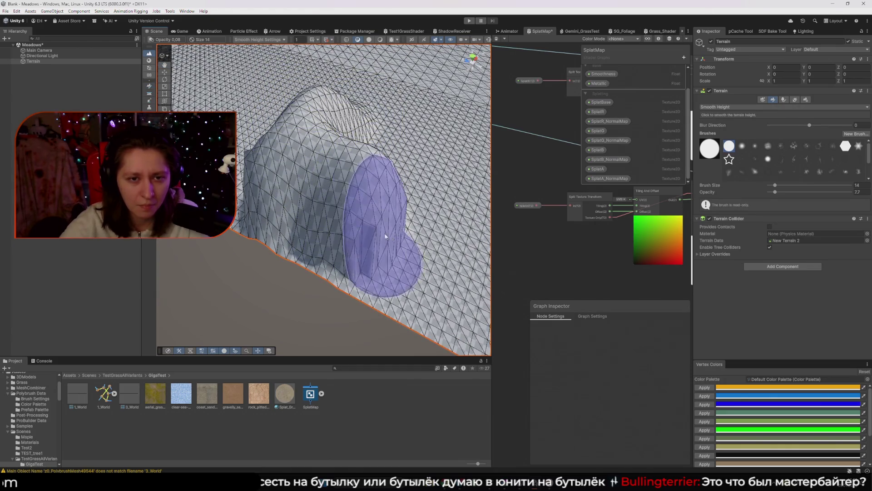
{"action": "left_click_drag", "start_coordinate": [389, 237], "coordinate": [377, 236]}
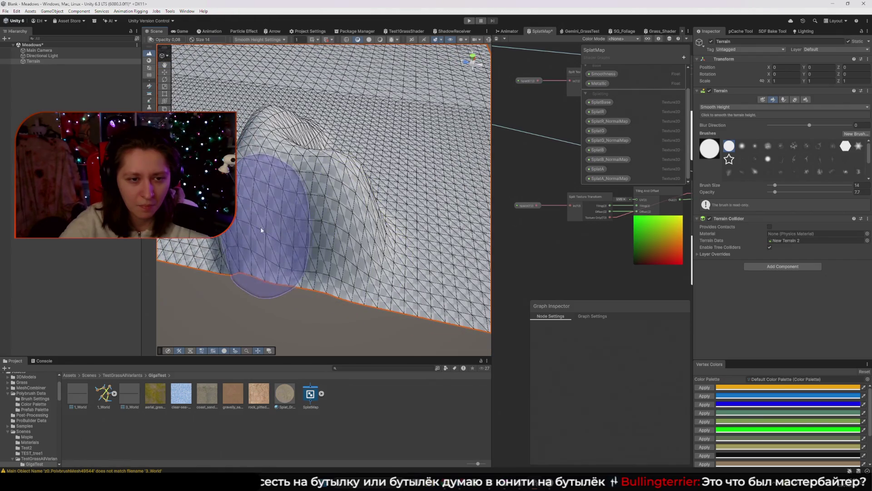
{"action": "mouse_move", "coordinate": [237, 202]}
{"action": "left_mouse_down"}
{"action": "mouse_move", "coordinate": [424, 189]}
{"action": "mouse_move", "coordinate": [378, 181]}
{"action": "mouse_move", "coordinate": [282, 184]}
{"action": "mouse_move", "coordinate": [290, 175]}
{"action": "mouse_move", "coordinate": [213, 231]}
{"action": "mouse_move", "coordinate": [336, 169]}
{"action": "mouse_move", "coordinate": [302, 165]}
{"action": "mouse_move", "coordinate": [350, 159]}
{"action": "mouse_move", "coordinate": [405, 132]}
{"action": "mouse_move", "coordinate": [391, 143]}
{"action": "mouse_move", "coordinate": [238, 147]}
{"action": "mouse_move", "coordinate": [381, 132]}
{"action": "left_mouse_up"}
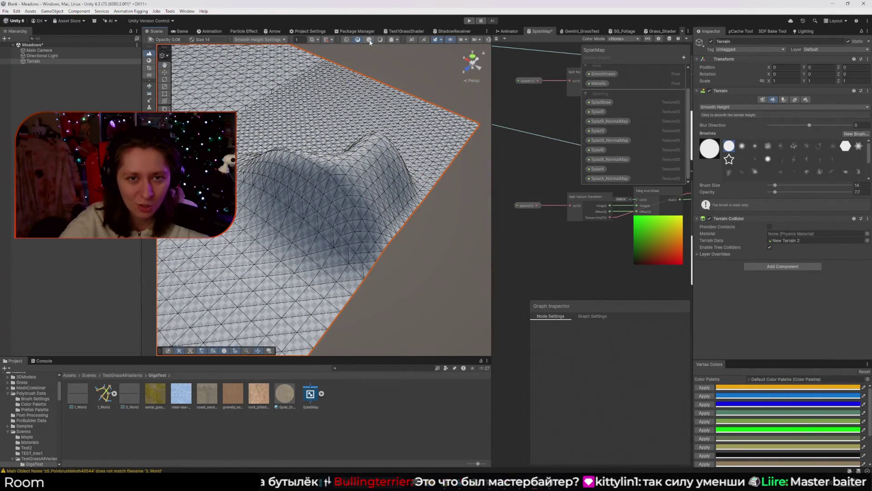
Switch the Scene draw mode to Shaded Wireframe and zoom in toward the terrain surface
{"action": "left_click", "coordinate": [369, 40]}
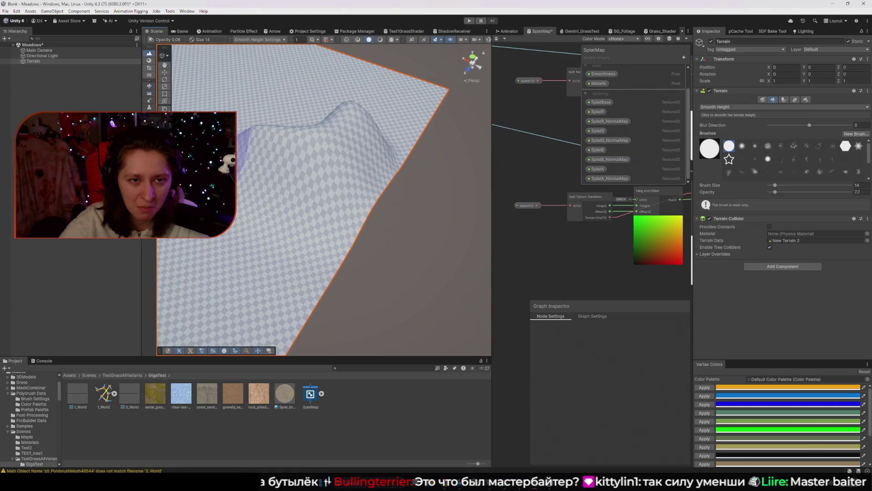
{"action": "left_click_drag", "start_coordinate": [375, 149], "coordinate": [459, 185]}
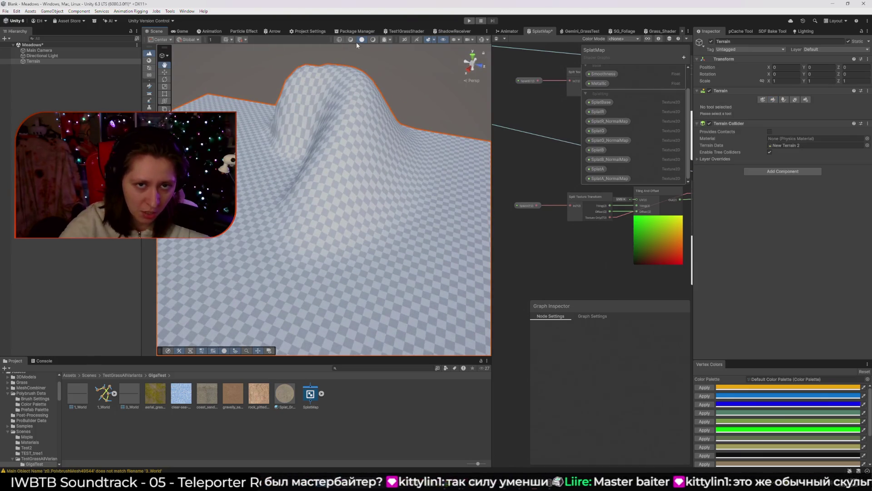
{"action": "left_click", "coordinate": [357, 40]}
{"action": "scroll", "coordinate": [305, 177], "scroll_direction": "up", "scroll_amount": 5}
{"action": "left_click_drag", "start_coordinate": [304, 177], "coordinate": [319, 156]}
{"action": "scroll", "coordinate": [305, 174], "scroll_direction": "up", "scroll_amount": 5}
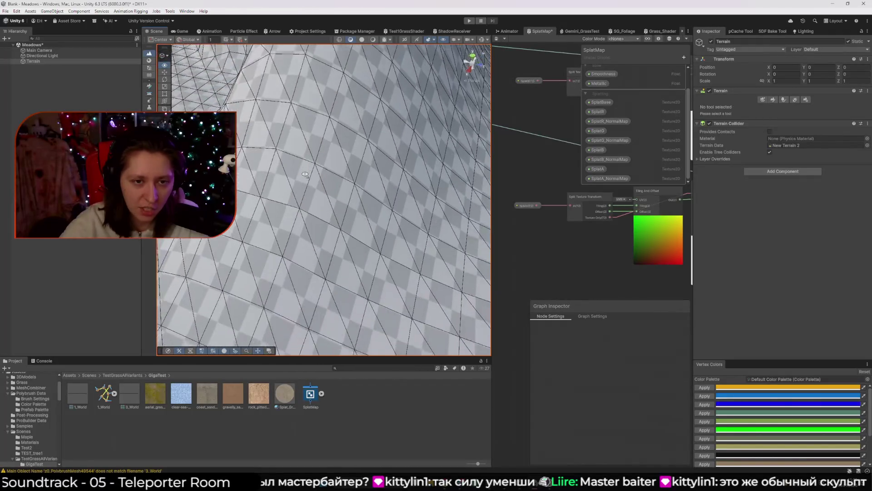
Inspect the hill's mesh from a low angle, then select the Smooth Height tool
{"action": "left_click_drag", "start_coordinate": [317, 122], "coordinate": [339, 124]}
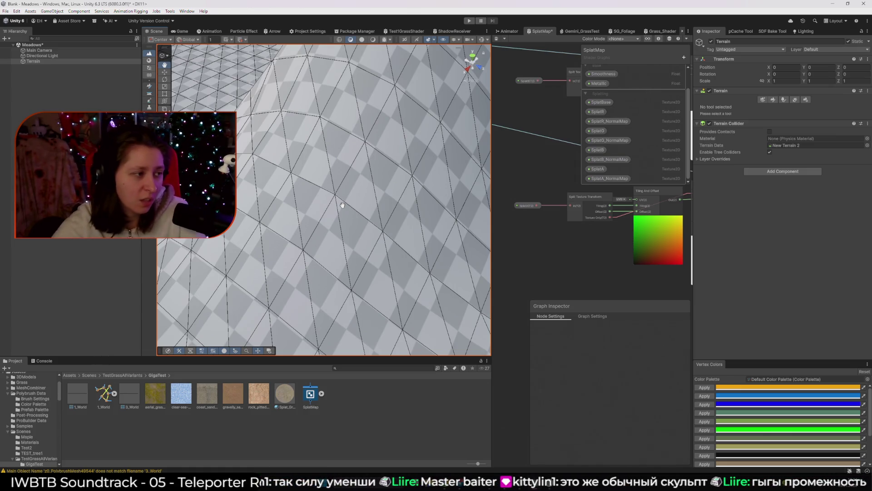
{"action": "scroll", "coordinate": [344, 202], "scroll_direction": "down", "scroll_amount": 6}
{"action": "mouse_move", "coordinate": [348, 197]}
{"action": "left_mouse_down"}
{"action": "mouse_move", "coordinate": [419, 240]}
{"action": "mouse_move", "coordinate": [357, 157]}
{"action": "mouse_move", "coordinate": [352, 175]}
{"action": "mouse_move", "coordinate": [388, 186]}
{"action": "left_mouse_up"}
{"action": "scroll", "coordinate": [388, 187], "scroll_direction": "down", "scroll_amount": 5}
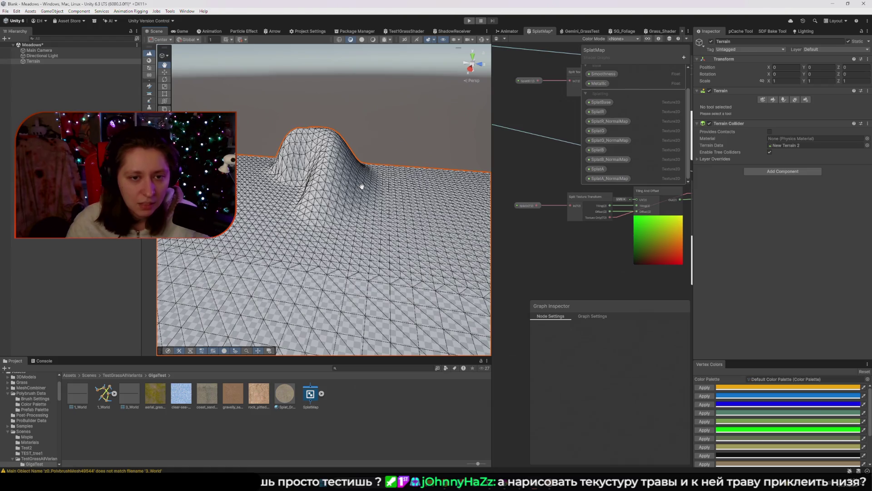
{"action": "mouse_move", "coordinate": [362, 186]}
{"action": "left_mouse_down"}
{"action": "mouse_move", "coordinate": [423, 183]}
{"action": "mouse_move", "coordinate": [314, 191]}
{"action": "left_mouse_up"}
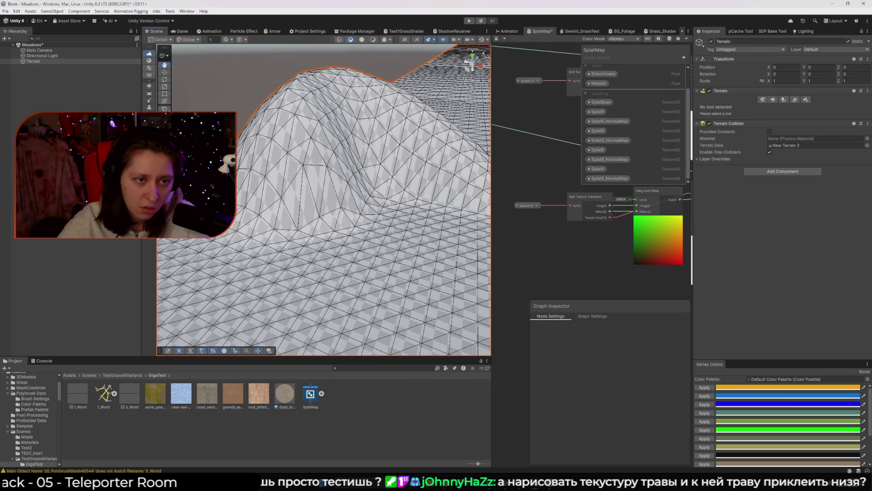
{"action": "left_click", "coordinate": [149, 101]}
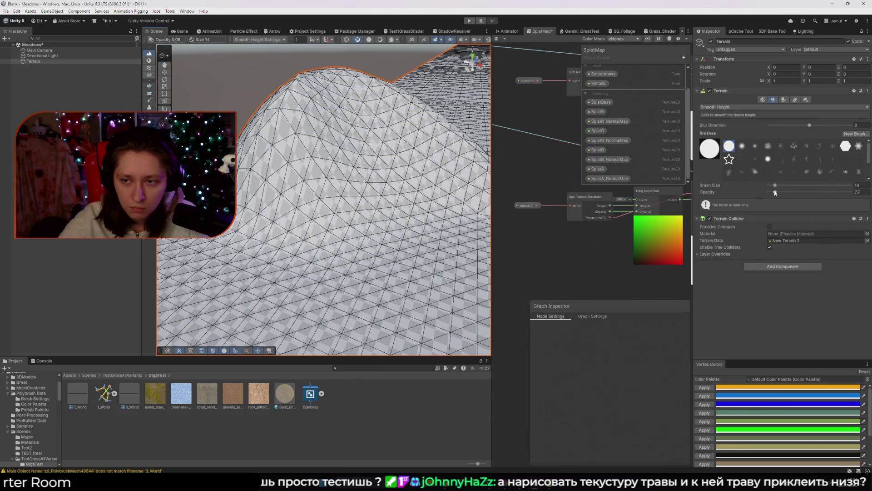
Raise the Smooth Height opacity to 11.9 and brush across the hill to smooth it
{"action": "left_click", "coordinate": [478, 233]}
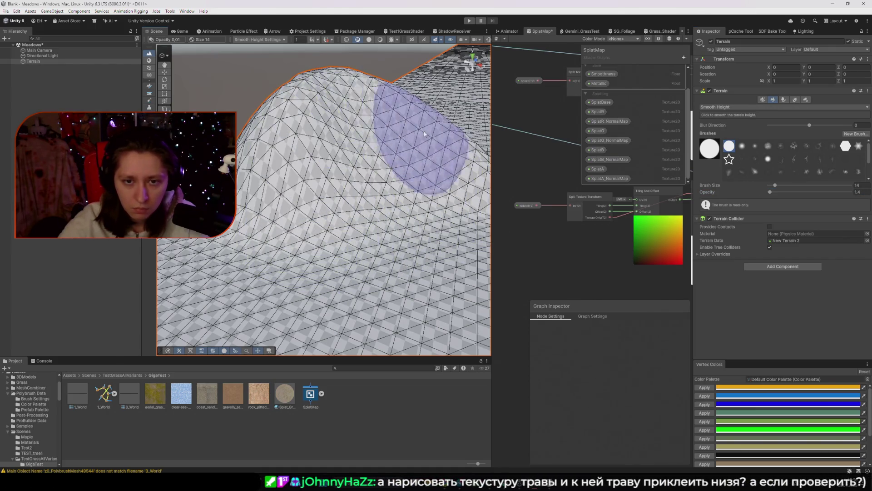
{"action": "scroll", "coordinate": [422, 129], "scroll_direction": "up", "scroll_amount": 3}
{"action": "mouse_move", "coordinate": [400, 156]}
{"action": "left_mouse_down"}
{"action": "mouse_move", "coordinate": [407, 196]}
{"action": "mouse_move", "coordinate": [370, 155]}
{"action": "left_mouse_up"}
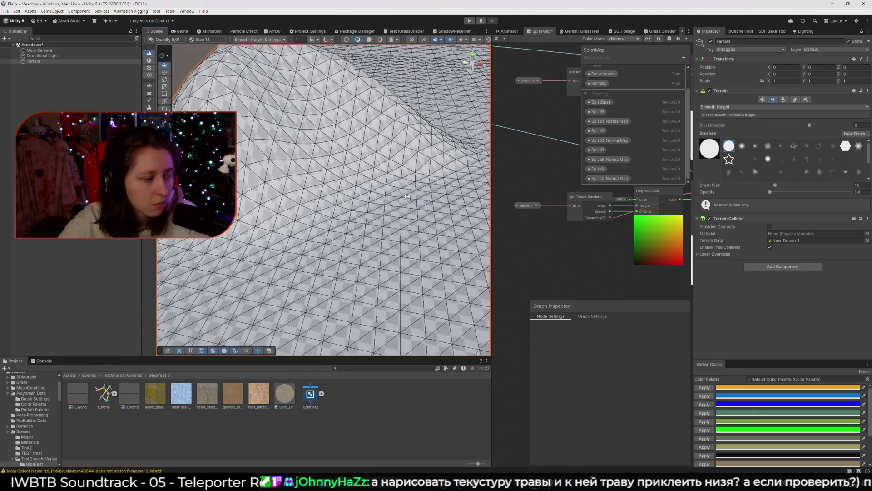
{"action": "left_click_drag", "start_coordinate": [237, 99], "coordinate": [291, 137]}
{"action": "left_click_drag", "start_coordinate": [771, 193], "coordinate": [779, 193]}
{"action": "mouse_move", "coordinate": [381, 226]}
{"action": "left_mouse_down"}
{"action": "mouse_move", "coordinate": [416, 191]}
{"action": "mouse_move", "coordinate": [325, 214]}
{"action": "mouse_move", "coordinate": [411, 214]}
{"action": "mouse_move", "coordinate": [372, 179]}
{"action": "mouse_move", "coordinate": [315, 205]}
{"action": "mouse_move", "coordinate": [459, 172]}
{"action": "mouse_move", "coordinate": [323, 132]}
{"action": "mouse_move", "coordinate": [309, 206]}
{"action": "mouse_move", "coordinate": [677, 246]}
{"action": "left_mouse_up"}
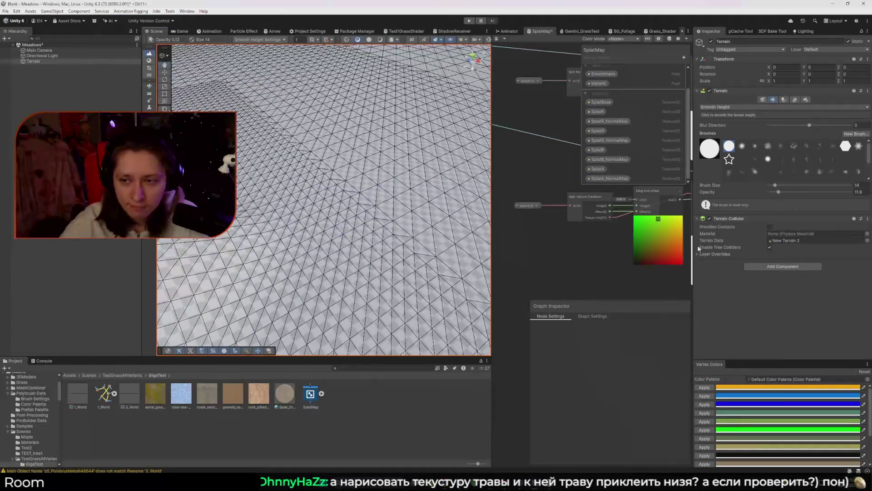
Select Raise or Lower Terrain with the soft-edged brush, undoing a test spike
{"action": "left_click", "coordinate": [150, 87]}
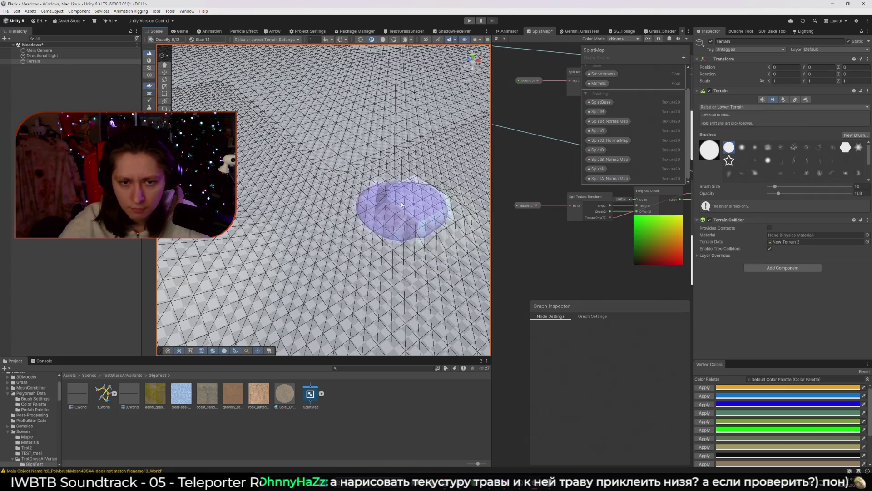
{"action": "left_click", "coordinate": [742, 147]}
{"action": "left_click_drag", "start_coordinate": [358, 215], "coordinate": [494, 215]}
{"action": "key", "text": "ctrl+z"}
Set the raise opacity to 0.2 and paint a gentle low bump on the terrain
{"action": "left_click_drag", "start_coordinate": [765, 195], "coordinate": [769, 193]}
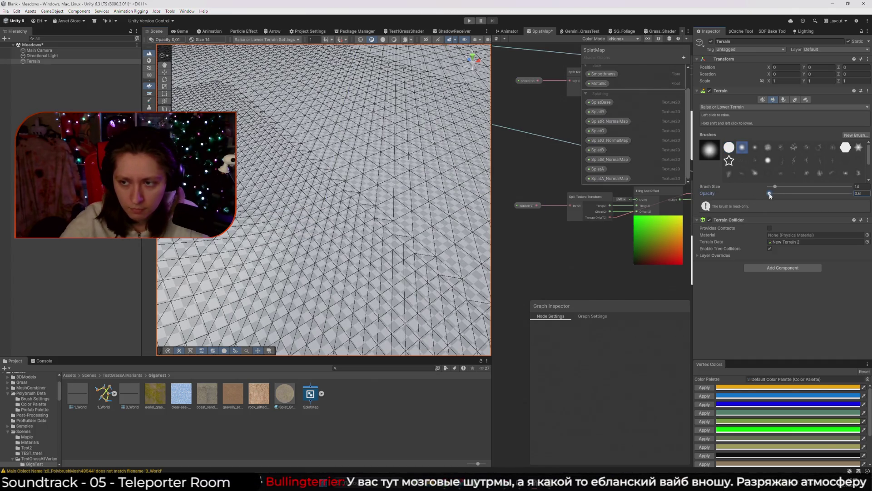
{"action": "left_click_drag", "start_coordinate": [415, 205], "coordinate": [371, 218]}
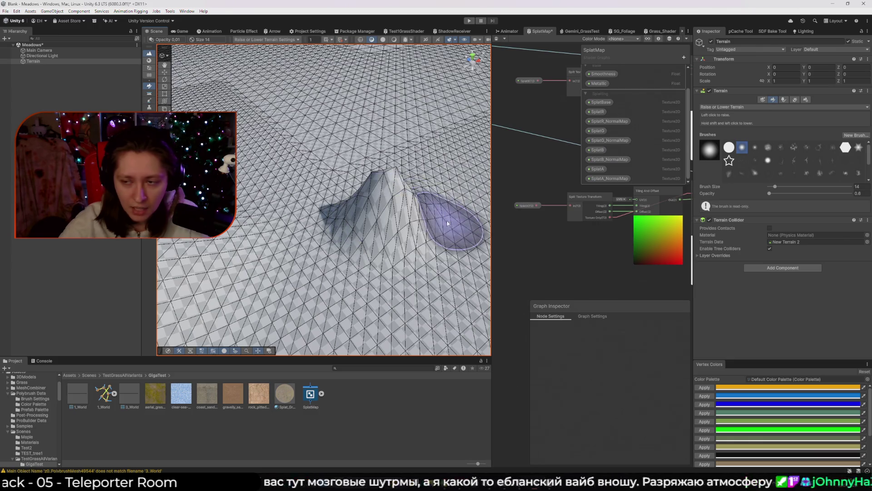
{"action": "key", "text": "ctrl+z"}
{"action": "left_click", "coordinate": [859, 194]}
{"action": "type", "text": "0.2"}
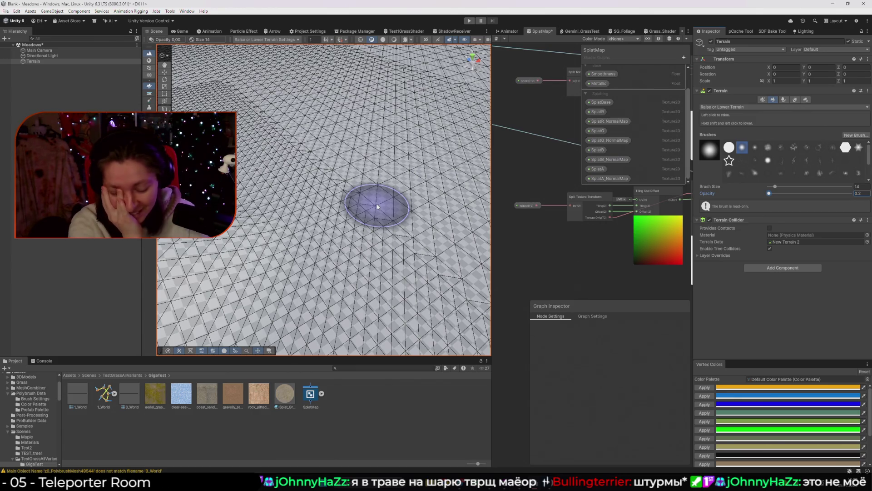
{"action": "mouse_move", "coordinate": [370, 184]}
{"action": "left_mouse_down"}
{"action": "mouse_move", "coordinate": [384, 239]}
{"action": "mouse_move", "coordinate": [366, 210]}
{"action": "mouse_move", "coordinate": [370, 224]}
{"action": "mouse_move", "coordinate": [356, 210]}
{"action": "mouse_move", "coordinate": [374, 224]}
{"action": "left_mouse_up"}
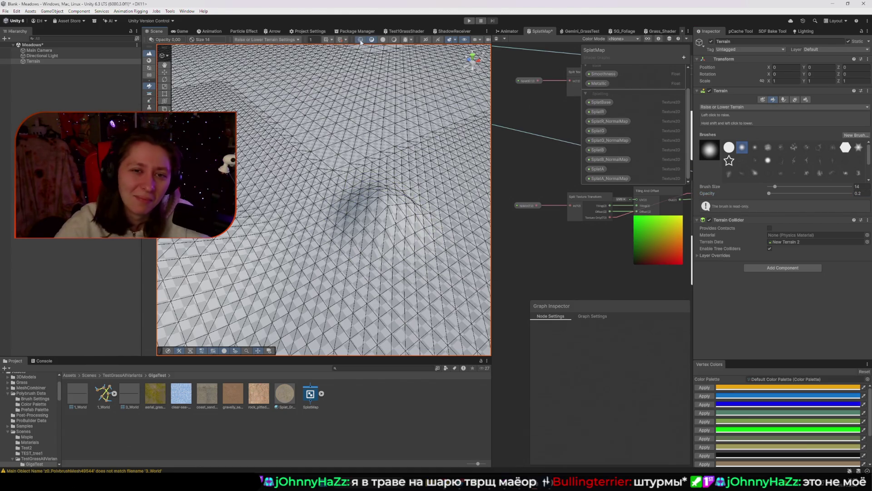
Switch to Shaded draw mode, set opacity to 2.3, and raise a tall peak and ridge
{"action": "left_click", "coordinate": [383, 40]}
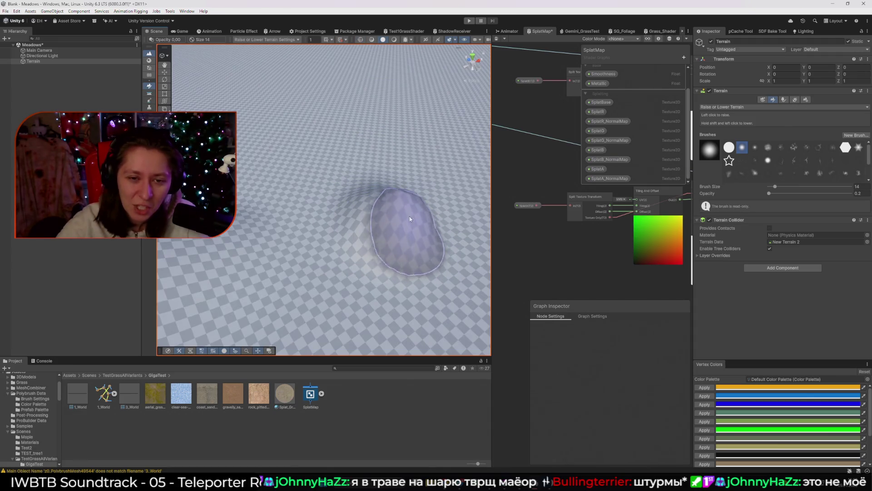
{"action": "mouse_move", "coordinate": [370, 207]}
{"action": "left_mouse_down"}
{"action": "mouse_move", "coordinate": [417, 214]}
{"action": "mouse_move", "coordinate": [347, 222]}
{"action": "left_mouse_up"}
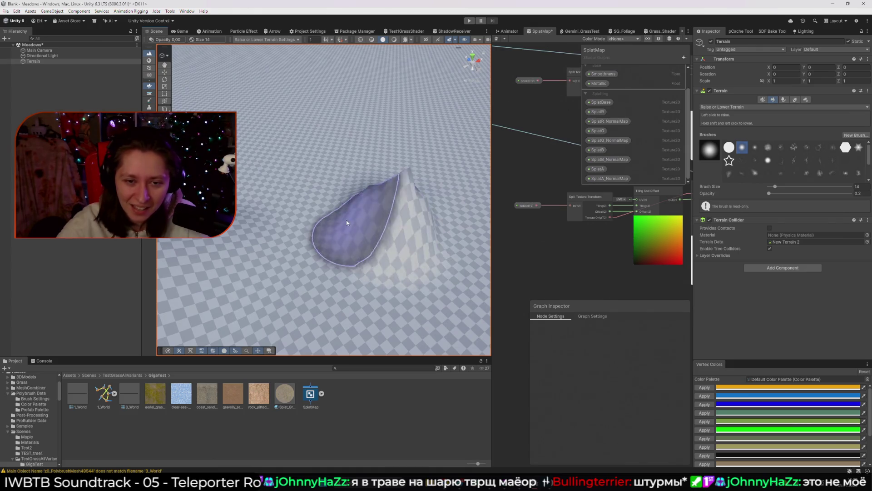
{"action": "key", "text": "ctrl+z"}
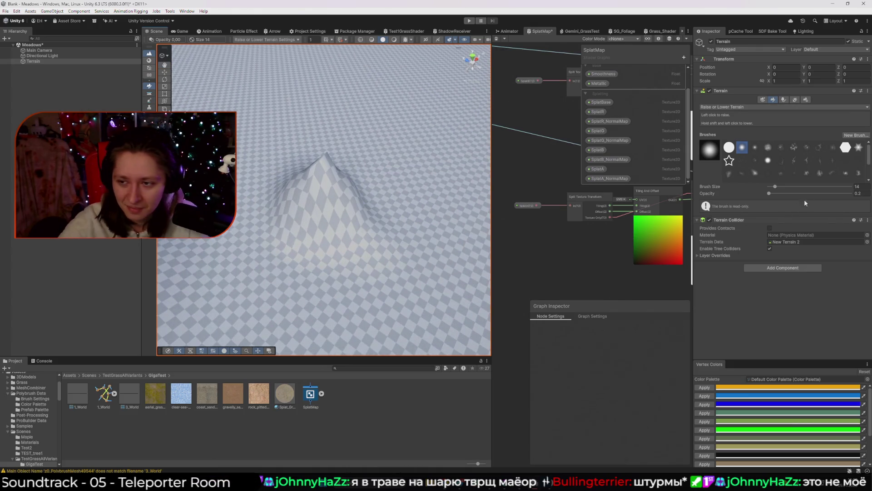
{"action": "left_click_drag", "start_coordinate": [770, 195], "coordinate": [771, 195]}
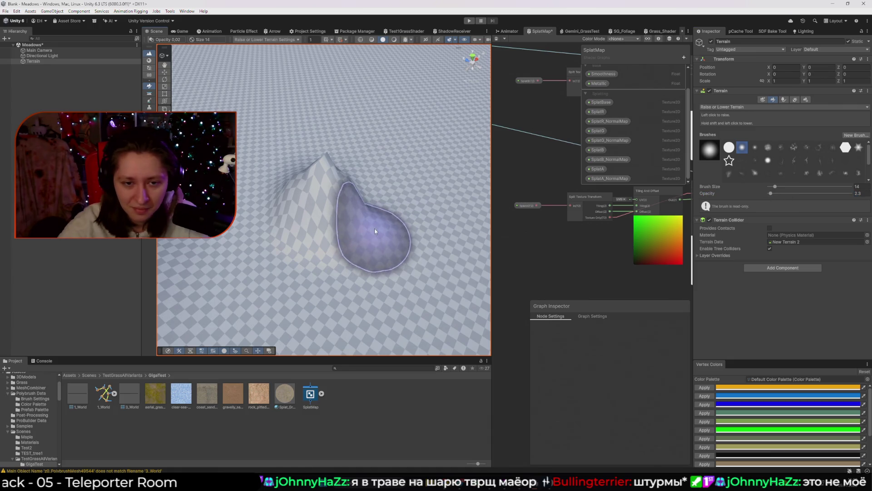
{"action": "mouse_move", "coordinate": [381, 226]}
{"action": "left_mouse_down"}
{"action": "mouse_move", "coordinate": [301, 249]}
{"action": "mouse_move", "coordinate": [355, 296]}
{"action": "mouse_move", "coordinate": [393, 245]}
{"action": "mouse_move", "coordinate": [387, 184]}
{"action": "mouse_move", "coordinate": [329, 221]}
{"action": "mouse_move", "coordinate": [395, 234]}
{"action": "left_mouse_up"}
Reframe the view around the spike and reselect Raise or Lower Terrain
{"action": "key", "text": "q"}
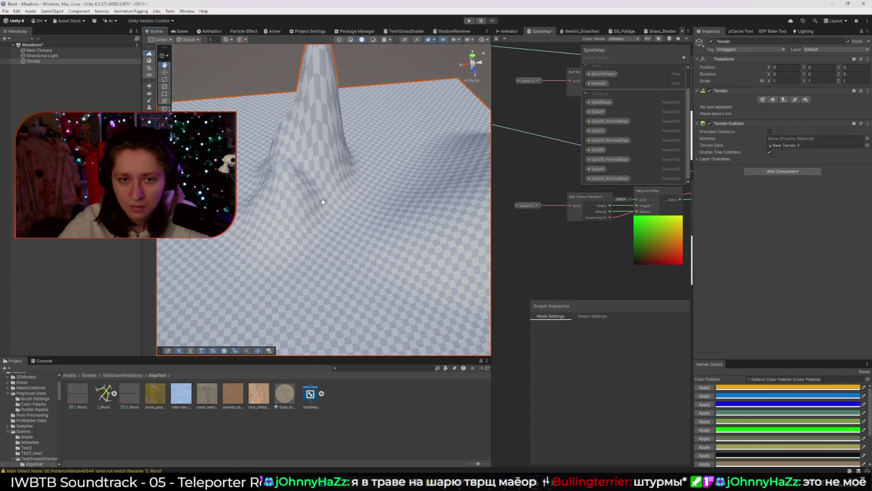
{"action": "left_click_drag", "start_coordinate": [373, 200], "coordinate": [243, 162]}
{"action": "left_click", "coordinate": [149, 86]}
{"action": "mouse_move", "coordinate": [331, 184]}
{"action": "left_mouse_down"}
{"action": "mouse_move", "coordinate": [320, 190]}
{"action": "mouse_move", "coordinate": [341, 173]}
{"action": "left_mouse_up"}
{"action": "key", "text": "q"}
{"action": "left_click", "coordinate": [149, 86]}
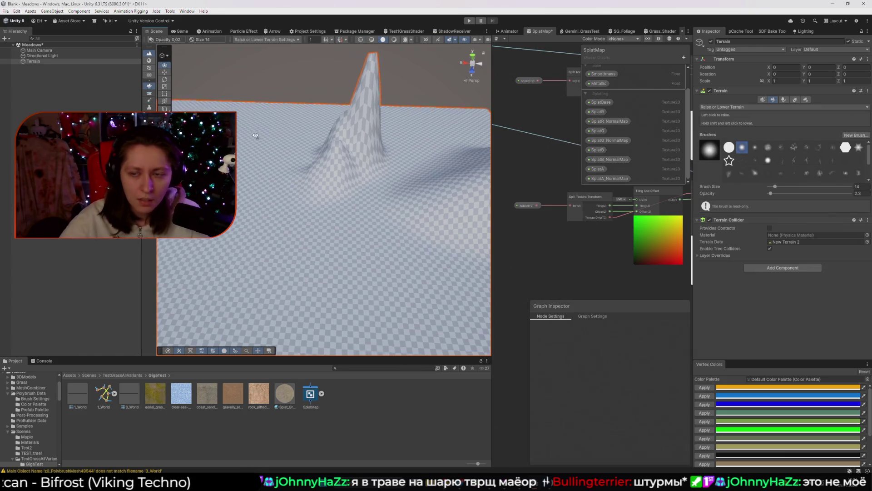
Try Neighbor Terrains and Paint Details, then return to Raise or Lower Terrain and raise an area
{"action": "left_click", "coordinate": [148, 76]}
{"action": "left_click_drag", "start_coordinate": [341, 209], "coordinate": [426, 144]}
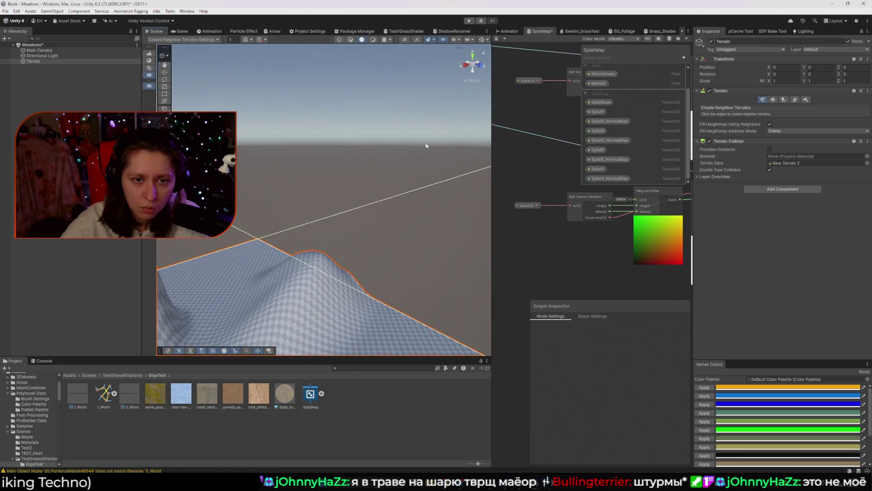
{"action": "left_click", "coordinate": [150, 69]}
{"action": "left_click", "coordinate": [149, 54]}
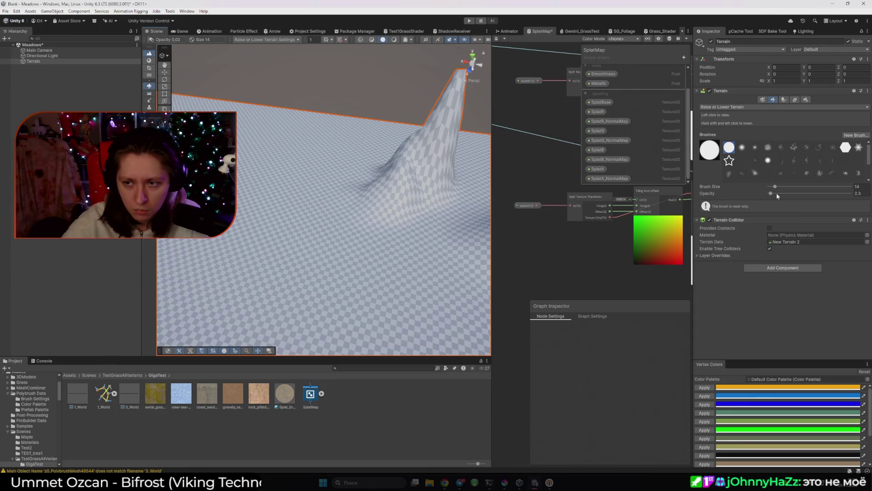
{"action": "left_click", "coordinate": [355, 254]}
Raise and build up a bump beside the tall peak
{"action": "mouse_move", "coordinate": [355, 252]}
{"action": "left_mouse_down"}
{"action": "mouse_move", "coordinate": [373, 276]}
{"action": "mouse_move", "coordinate": [373, 231]}
{"action": "left_mouse_up"}
{"action": "left_click", "coordinate": [369, 228]}
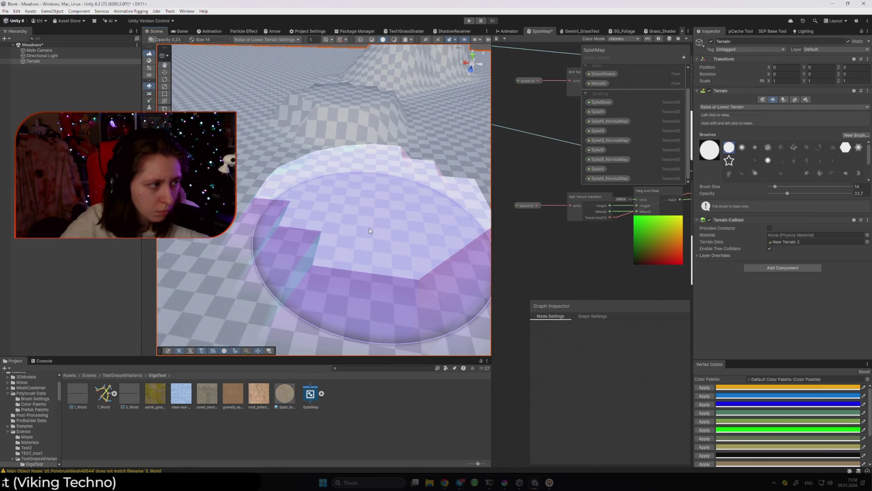
{"action": "left_click_drag", "start_coordinate": [370, 222], "coordinate": [277, 157]}
{"action": "left_click", "coordinate": [277, 156]}
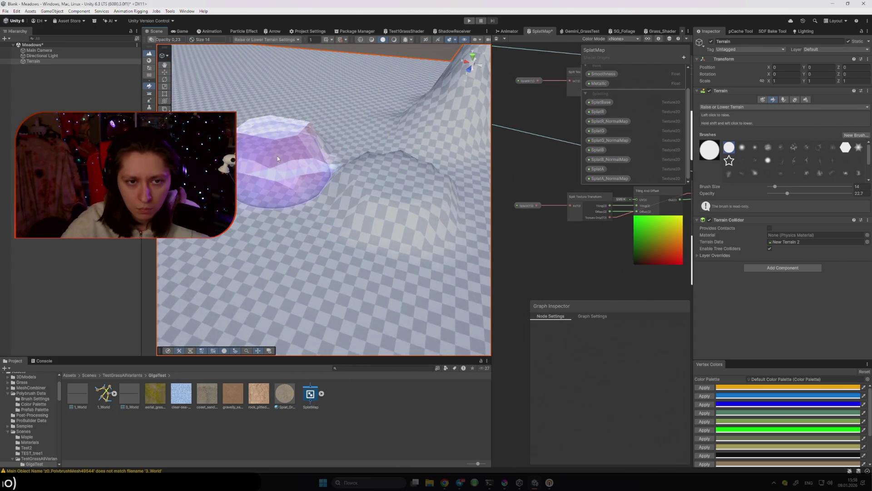
{"action": "left_click_drag", "start_coordinate": [277, 156], "coordinate": [321, 249]}
{"action": "mouse_move", "coordinate": [382, 277]}
{"action": "left_mouse_down"}
{"action": "mouse_move", "coordinate": [346, 245]}
{"action": "mouse_move", "coordinate": [420, 241]}
{"action": "left_mouse_up"}
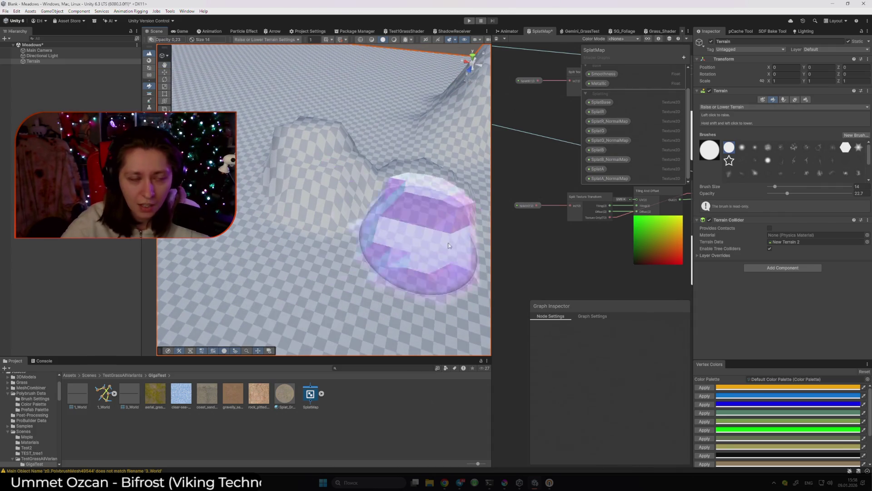
Lower the raise brush opacity to 0.2 and enlarge the Scene view
{"action": "left_click_drag", "start_coordinate": [774, 196], "coordinate": [774, 194]}
{"action": "mouse_move", "coordinate": [345, 242]}
{"action": "left_mouse_down"}
{"action": "mouse_move", "coordinate": [349, 209]}
{"action": "mouse_move", "coordinate": [341, 239]}
{"action": "mouse_move", "coordinate": [331, 230]}
{"action": "mouse_move", "coordinate": [575, 162]}
{"action": "left_mouse_up"}
{"action": "mouse_move", "coordinate": [436, 218]}
{"action": "left_mouse_down"}
{"action": "mouse_move", "coordinate": [409, 224]}
{"action": "mouse_move", "coordinate": [504, 237]}
{"action": "left_mouse_up"}
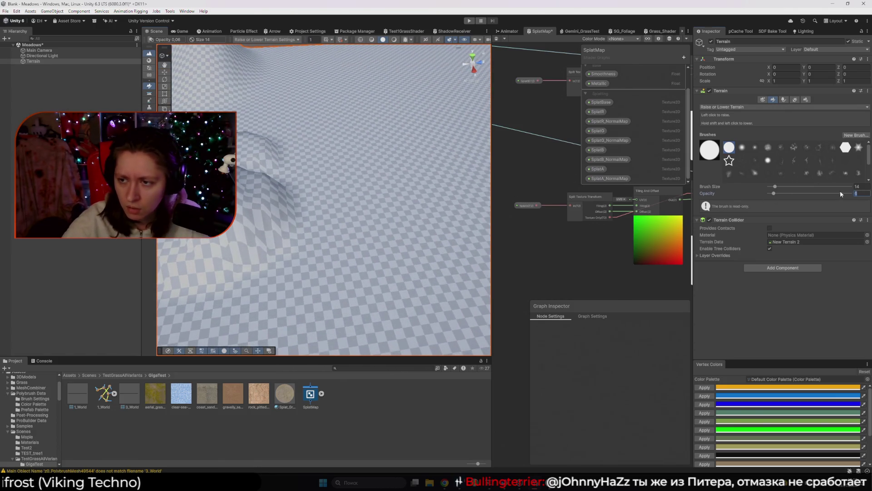
{"action": "left_click", "coordinate": [854, 194]}
{"action": "type", "text": "0.2"}
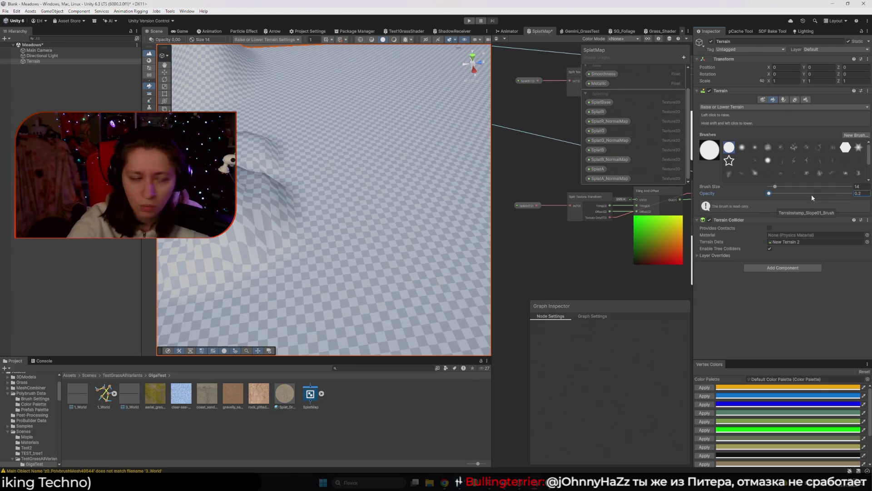
{"action": "mouse_move", "coordinate": [385, 184]}
{"action": "left_mouse_down"}
{"action": "mouse_move", "coordinate": [318, 193]}
{"action": "mouse_move", "coordinate": [380, 198]}
{"action": "left_mouse_up"}
{"action": "left_click_drag", "start_coordinate": [491, 206], "coordinate": [590, 204]}
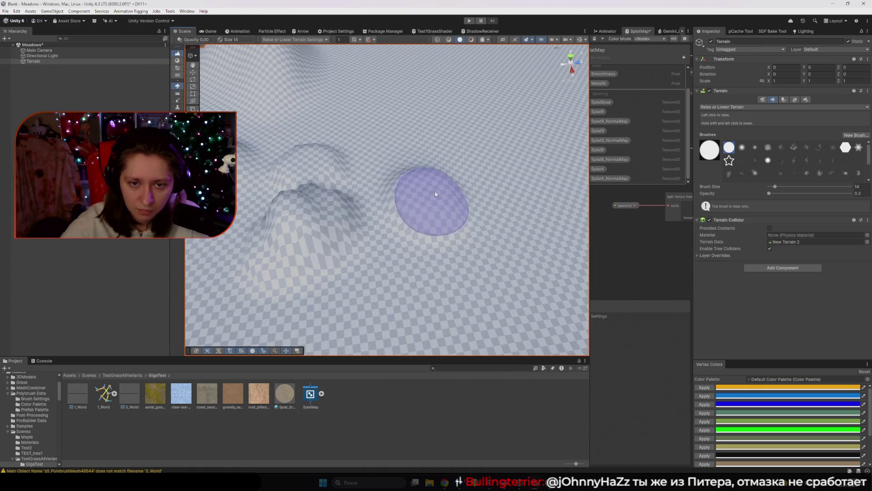
Grow new rounded hills on the flat ground and slope, then pick Set Height
{"action": "mouse_move", "coordinate": [441, 181]}
{"action": "left_mouse_down"}
{"action": "mouse_move", "coordinate": [437, 169]}
{"action": "mouse_move", "coordinate": [493, 186]}
{"action": "mouse_move", "coordinate": [475, 200]}
{"action": "mouse_move", "coordinate": [464, 164]}
{"action": "mouse_move", "coordinate": [484, 191]}
{"action": "left_mouse_up"}
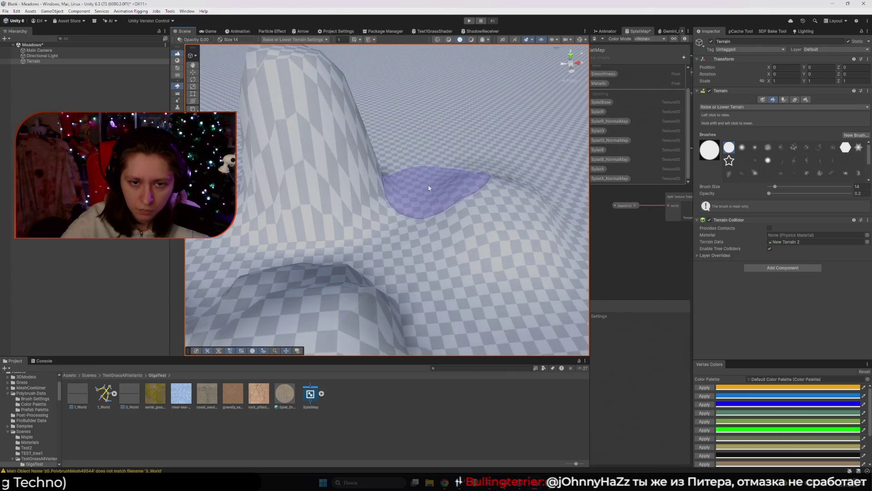
{"action": "mouse_move", "coordinate": [405, 187]}
{"action": "left_mouse_down"}
{"action": "mouse_move", "coordinate": [414, 193]}
{"action": "mouse_move", "coordinate": [383, 215]}
{"action": "mouse_move", "coordinate": [425, 244]}
{"action": "left_mouse_up"}
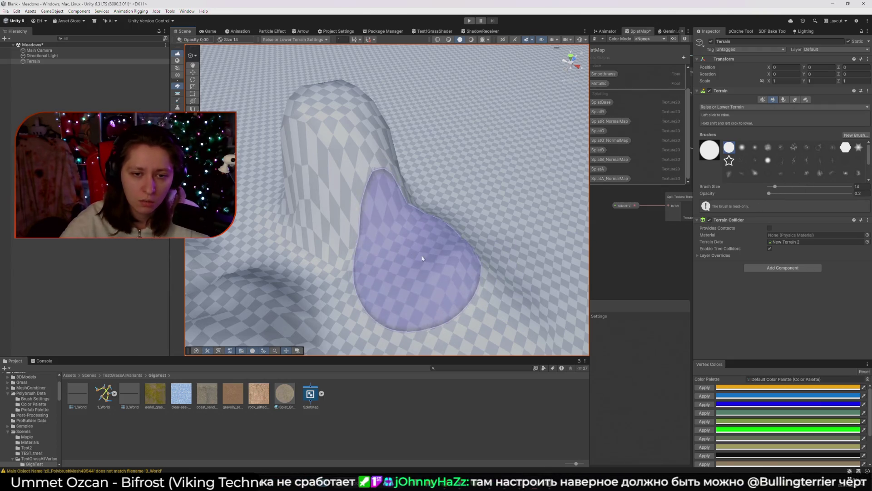
{"action": "left_click_drag", "start_coordinate": [418, 264], "coordinate": [430, 241]}
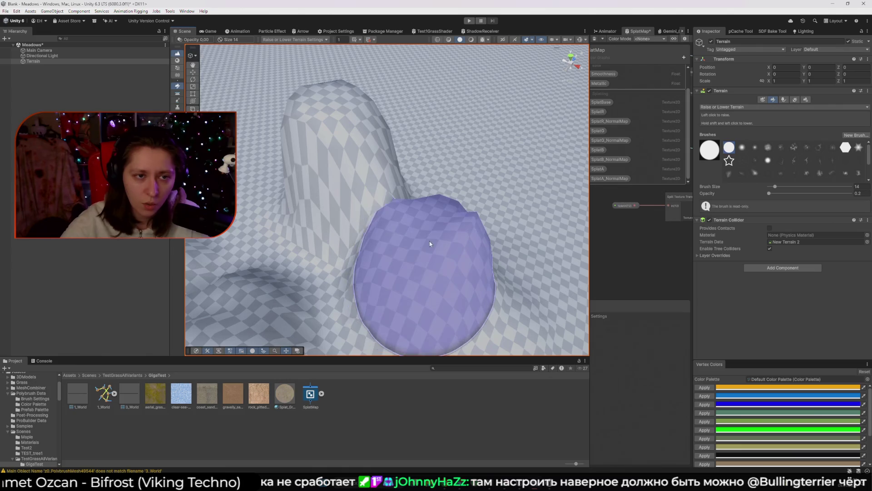
{"action": "left_click", "coordinate": [177, 94]}
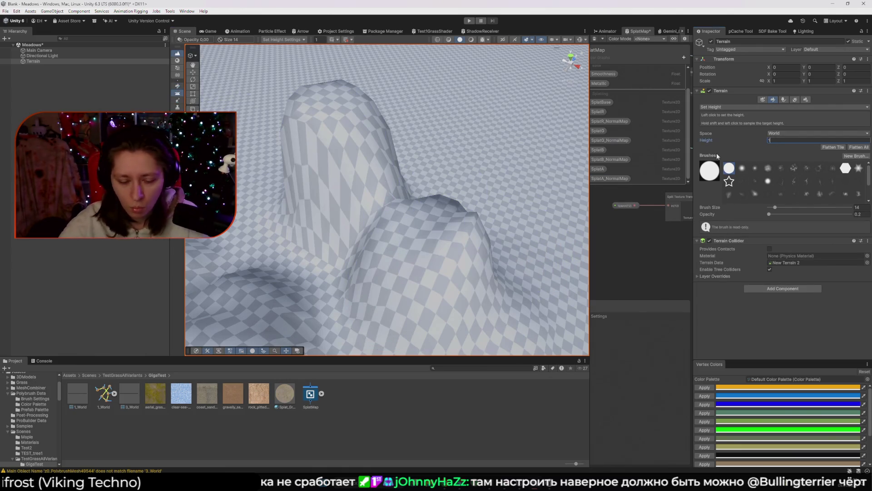
Enter a new target height and flatten the right hill into a broad, widened plateau
{"action": "type", "text": "200"}
{"action": "key", "text": "Return"}
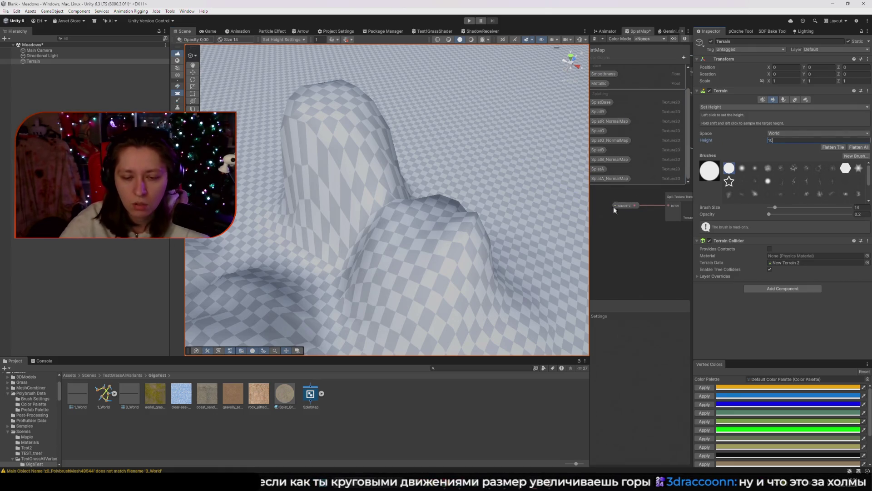
{"action": "mouse_move", "coordinate": [438, 250]}
{"action": "left_mouse_down"}
{"action": "mouse_move", "coordinate": [472, 225]}
{"action": "mouse_move", "coordinate": [461, 236]}
{"action": "mouse_move", "coordinate": [339, 214]}
{"action": "left_mouse_up"}
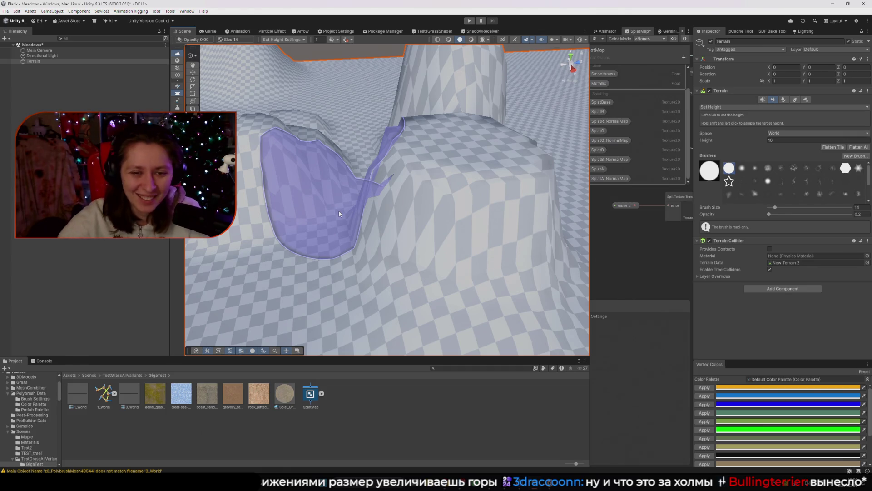
{"action": "scroll", "coordinate": [339, 211], "scroll_direction": "down", "scroll_amount": 5}
{"action": "mouse_move", "coordinate": [403, 221]}
{"action": "left_mouse_down"}
{"action": "mouse_move", "coordinate": [389, 196]}
{"action": "mouse_move", "coordinate": [399, 232]}
{"action": "mouse_move", "coordinate": [332, 232]}
{"action": "mouse_move", "coordinate": [351, 237]}
{"action": "left_mouse_up"}
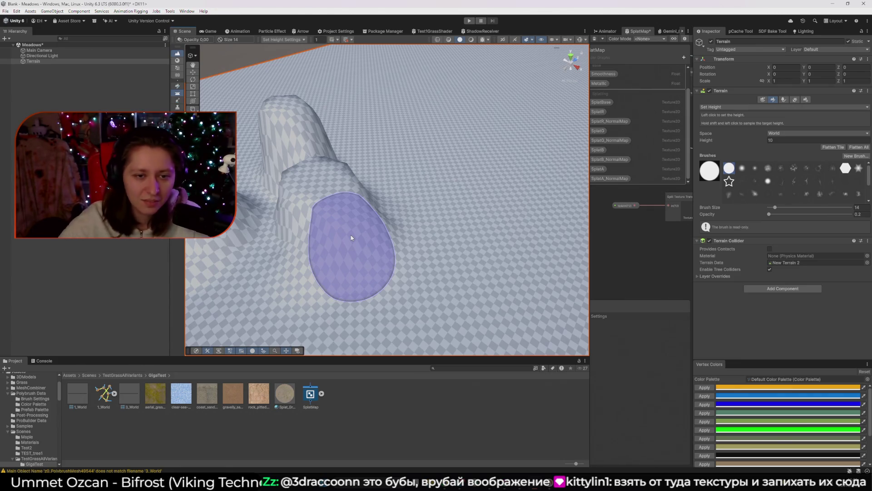
{"action": "scroll", "coordinate": [351, 237], "scroll_direction": "down", "scroll_amount": 5}
{"action": "scroll", "coordinate": [395, 200], "scroll_direction": "up", "scroll_amount": 6}
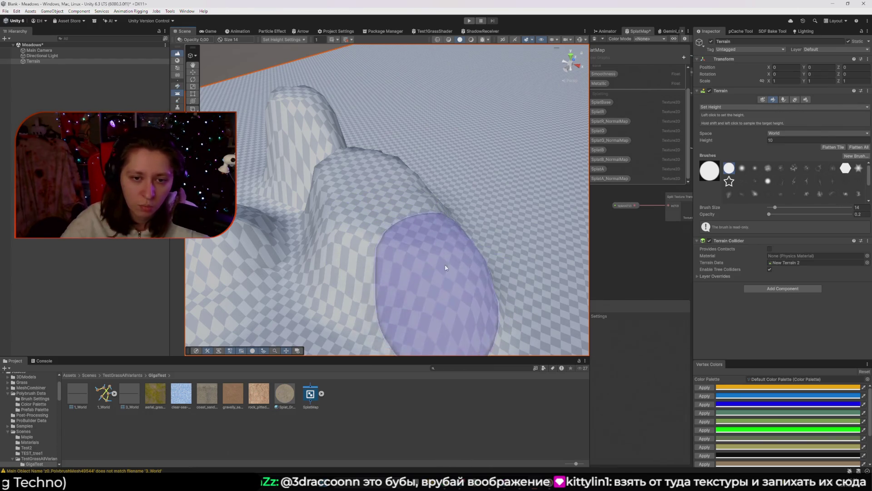
{"action": "mouse_move", "coordinate": [380, 263]}
{"action": "left_mouse_down"}
{"action": "mouse_move", "coordinate": [359, 296]}
{"action": "mouse_move", "coordinate": [459, 249]}
{"action": "mouse_move", "coordinate": [452, 266]}
{"action": "mouse_move", "coordinate": [387, 172]}
{"action": "mouse_move", "coordinate": [400, 169]}
{"action": "left_mouse_up"}
Set the Set Height target height to 0
{"action": "key", "text": "e"}
{"action": "left_click", "coordinate": [177, 93]}
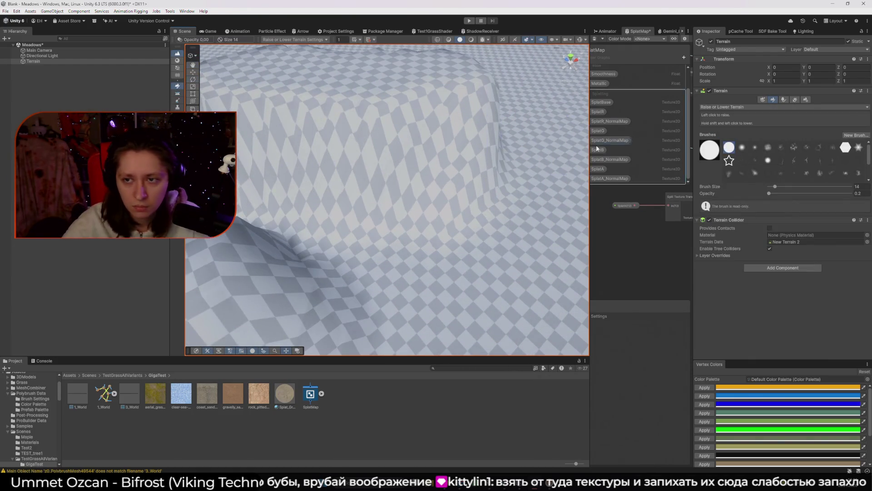
{"action": "left_click_drag", "start_coordinate": [707, 140], "coordinate": [699, 139]}
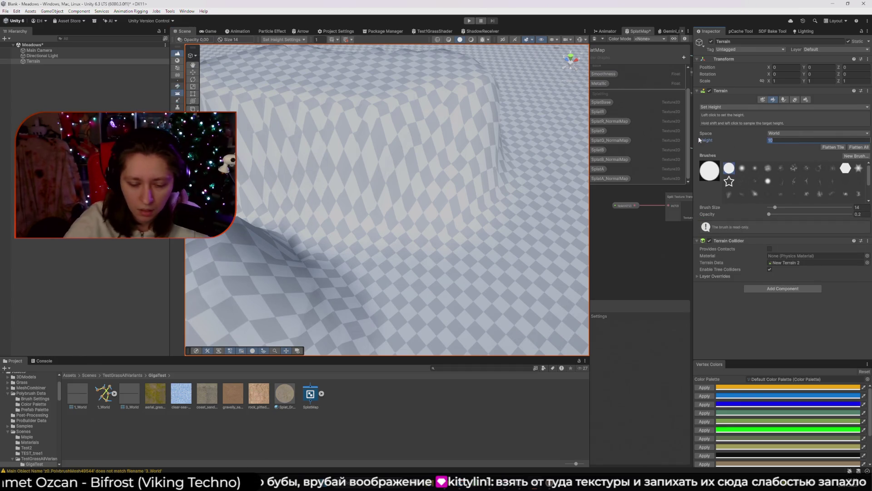
{"action": "left_click_drag", "start_coordinate": [543, 221], "coordinate": [395, 247]}
{"action": "key", "text": "e"}
{"action": "left_click", "coordinate": [178, 94]}
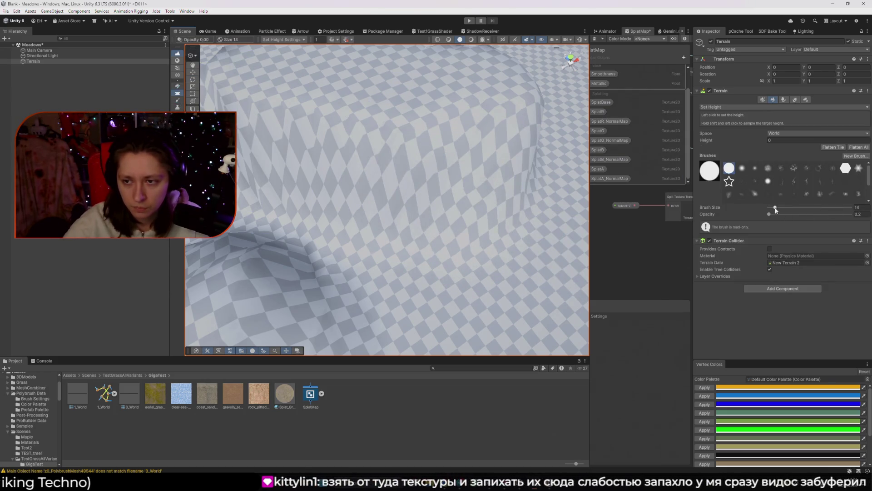
Shrink the brush to size 5, cut part of the hillside to ground level, and switch to Smooth Height
{"action": "left_click_drag", "start_coordinate": [772, 209], "coordinate": [771, 210]}
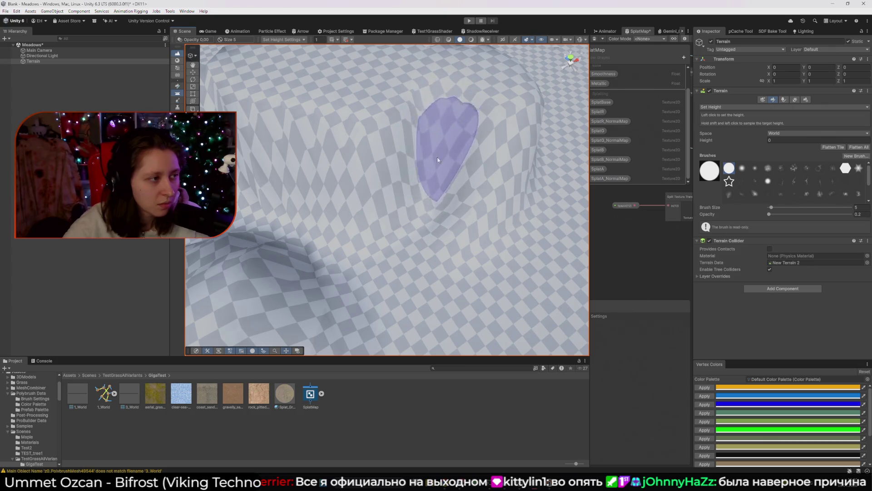
{"action": "left_click_drag", "start_coordinate": [409, 201], "coordinate": [365, 283]}
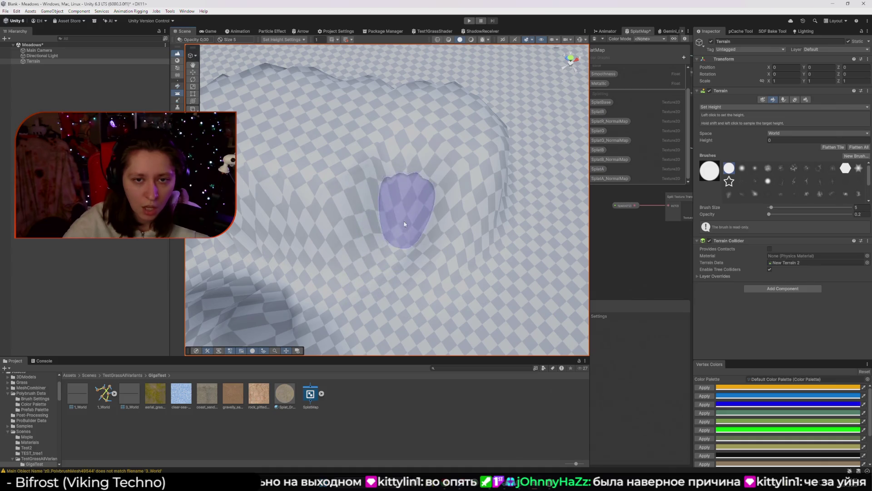
{"action": "left_click_drag", "start_coordinate": [370, 262], "coordinate": [240, 276]}
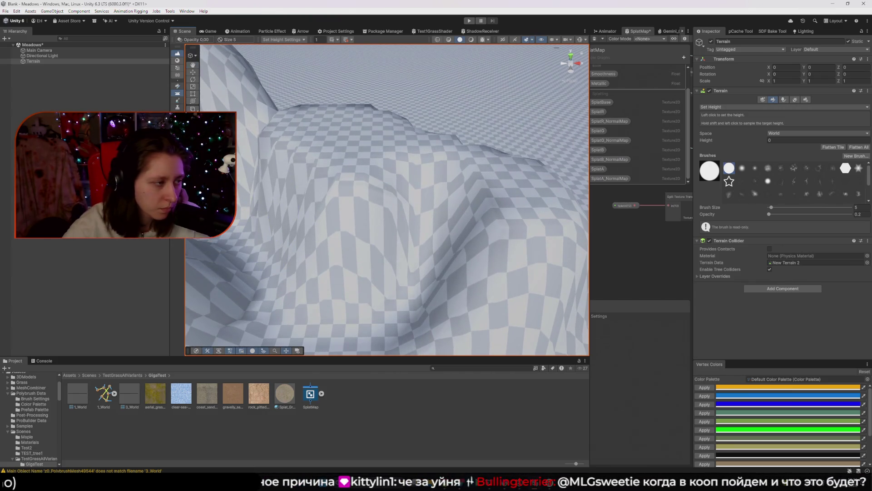
{"action": "key", "text": "shift+e"}
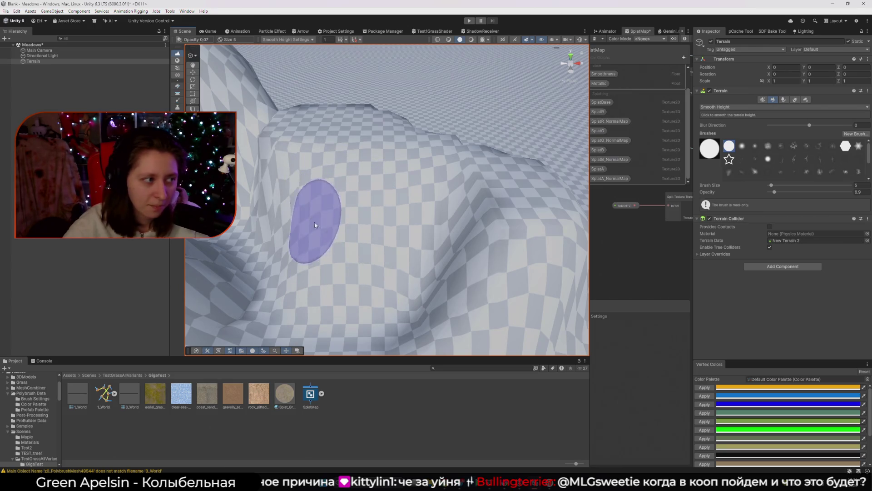
Orbit out to view the whole sculpted terrain and open the TestGrassAllVariants folder
{"action": "mouse_move", "coordinate": [348, 272]}
{"action": "left_mouse_down"}
{"action": "mouse_move", "coordinate": [457, 253]}
{"action": "mouse_move", "coordinate": [211, 247]}
{"action": "left_mouse_up"}
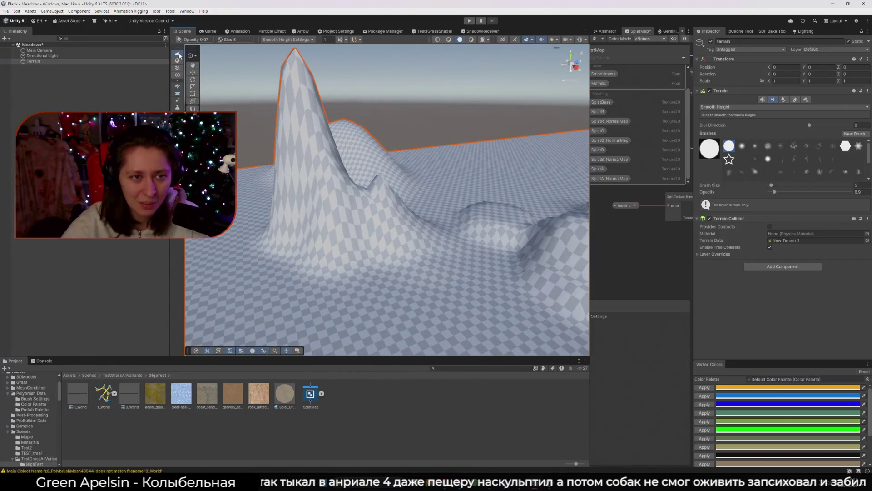
{"action": "left_click", "coordinate": [192, 66]}
{"action": "mouse_move", "coordinate": [318, 182]}
{"action": "left_mouse_down"}
{"action": "mouse_move", "coordinate": [346, 173]}
{"action": "mouse_move", "coordinate": [380, 143]}
{"action": "mouse_move", "coordinate": [260, 126]}
{"action": "left_mouse_up"}
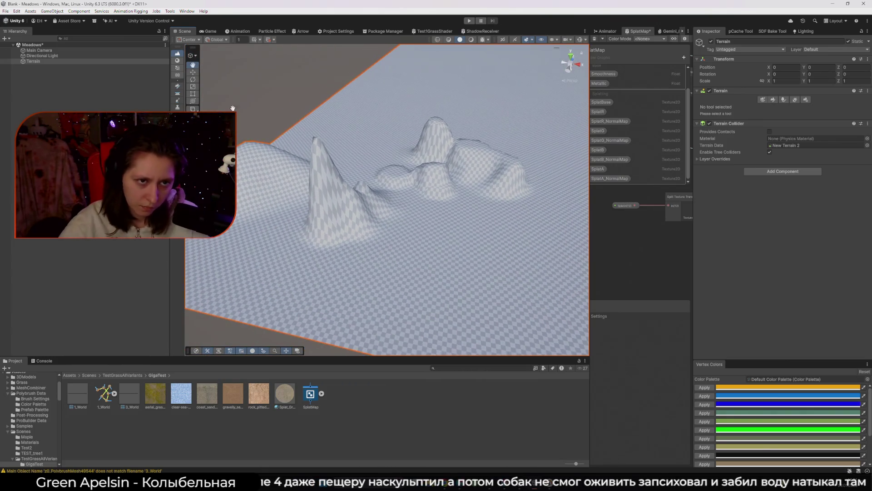
{"action": "key", "text": "F4"}
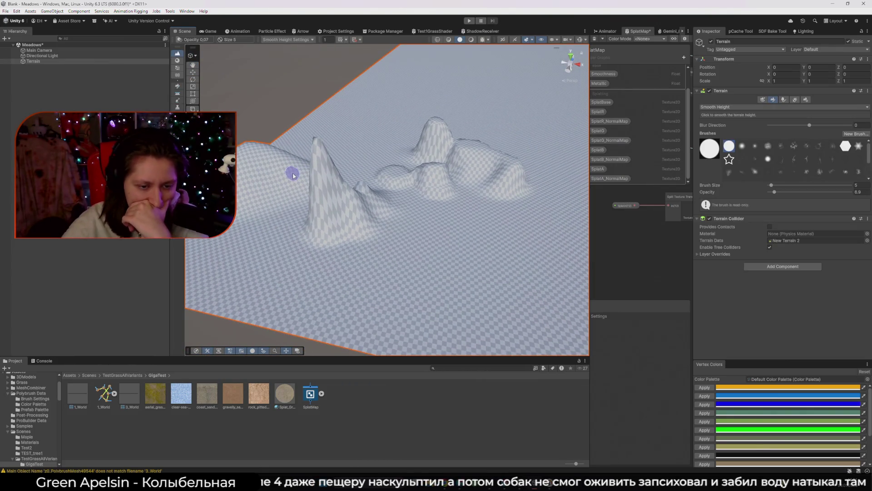
{"action": "left_click", "coordinate": [124, 375]}
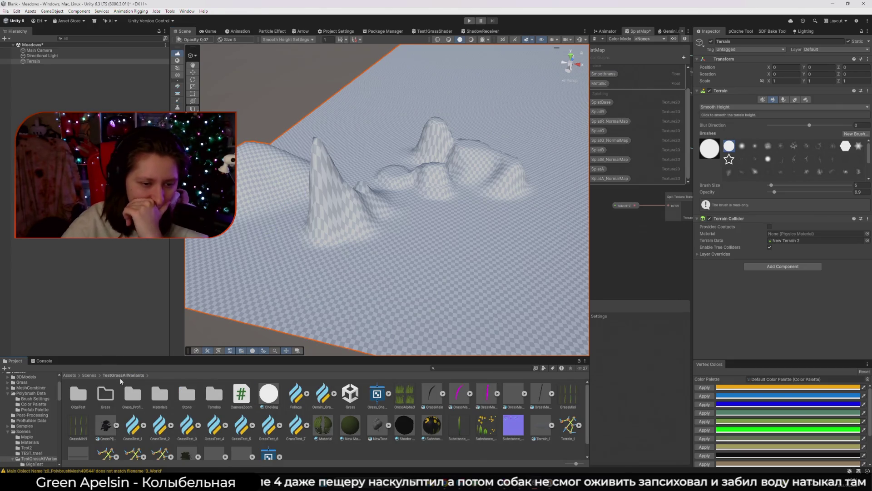
Reopen the GigaTest folder, select the Terrain and look through its settings and neighbor-terrain options
{"action": "double_click", "coordinate": [74, 397]}
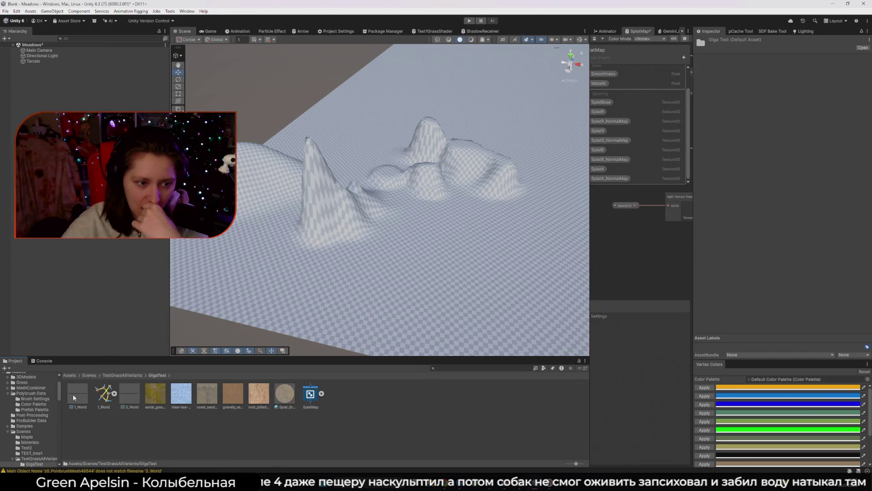
{"action": "left_click", "coordinate": [346, 227]}
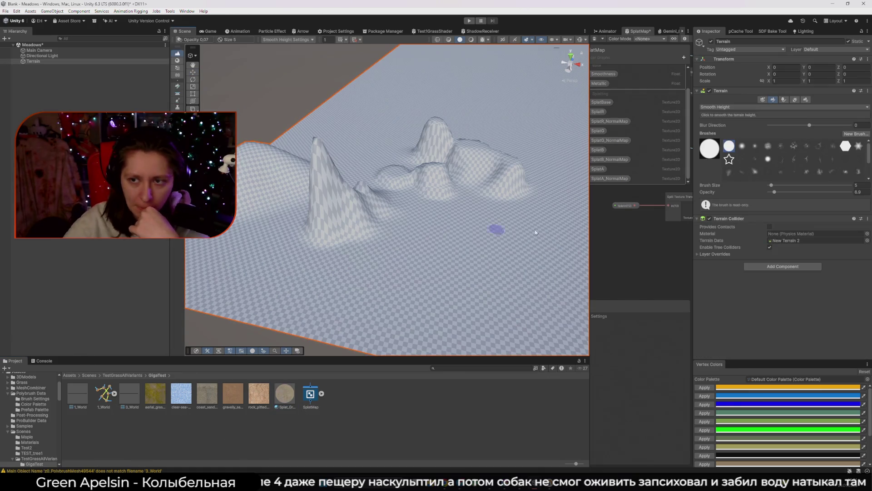
{"action": "left_click", "coordinate": [807, 100]}
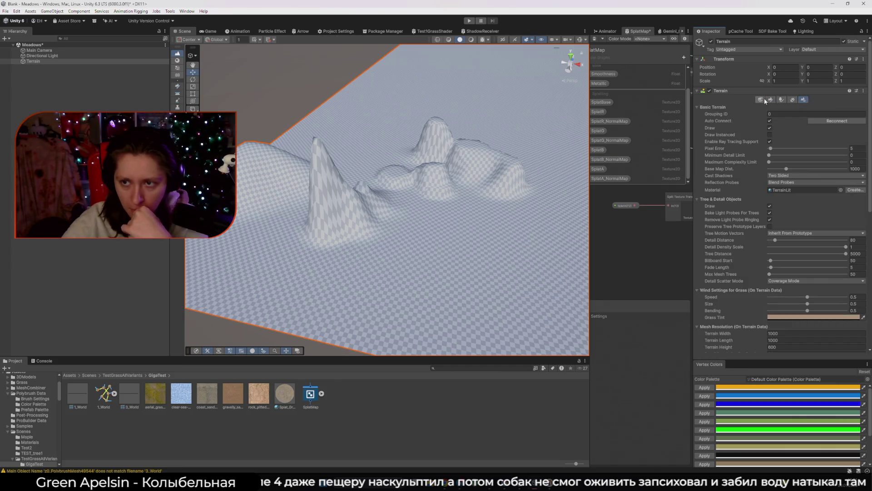
{"action": "left_click", "coordinate": [762, 101]}
{"action": "left_click", "coordinate": [806, 100]}
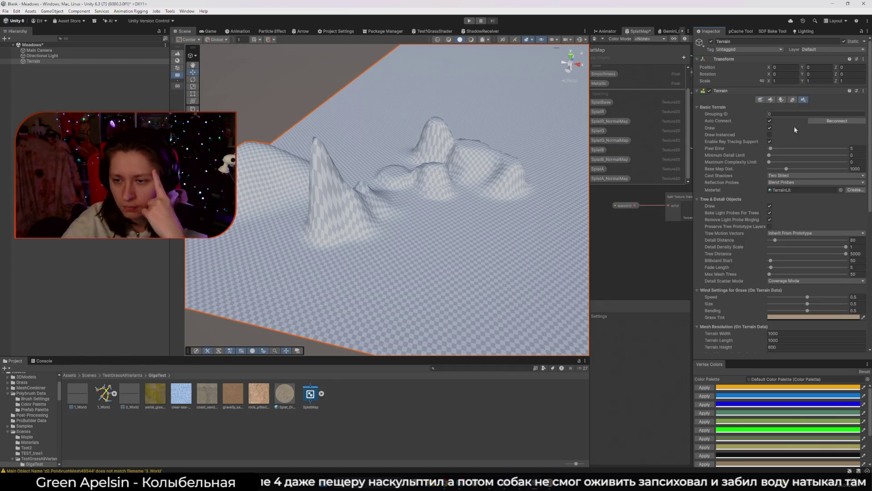
{"action": "scroll", "coordinate": [736, 205], "scroll_direction": "down", "scroll_amount": 10}
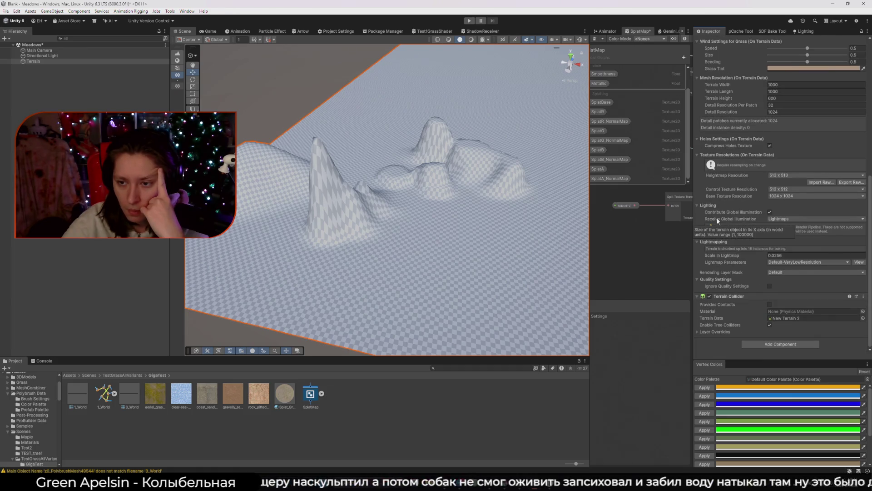
{"action": "scroll", "coordinate": [702, 195], "scroll_direction": "up", "scroll_amount": 10}
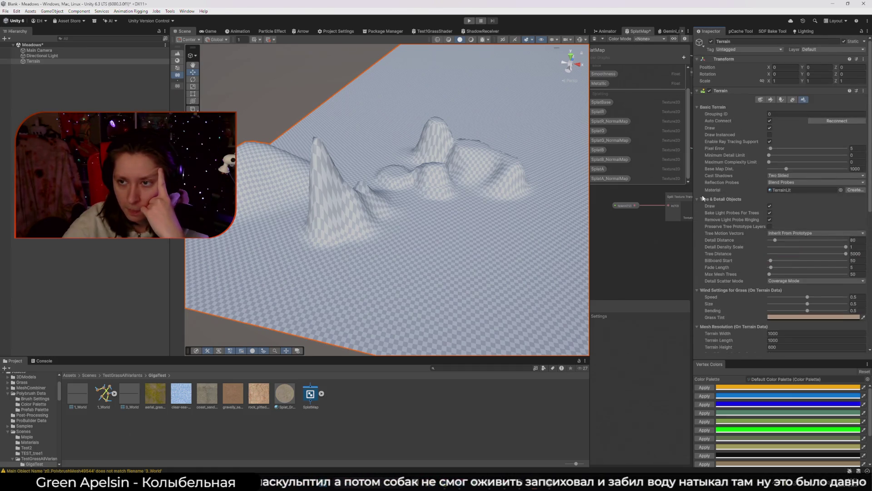
Switch the terrain to the Paint Terrain brushes with Smooth Height active, briefly expanding Layer Overrides
{"action": "left_click", "coordinate": [761, 99]}
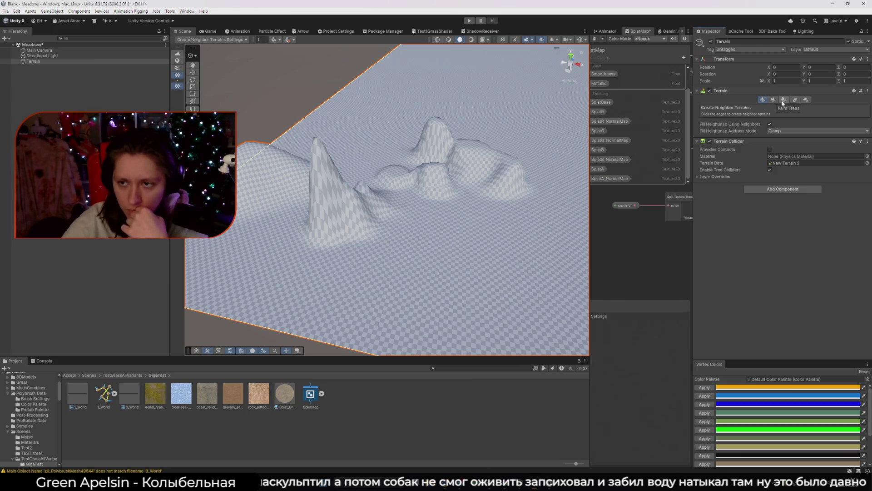
{"action": "left_click", "coordinate": [773, 100]}
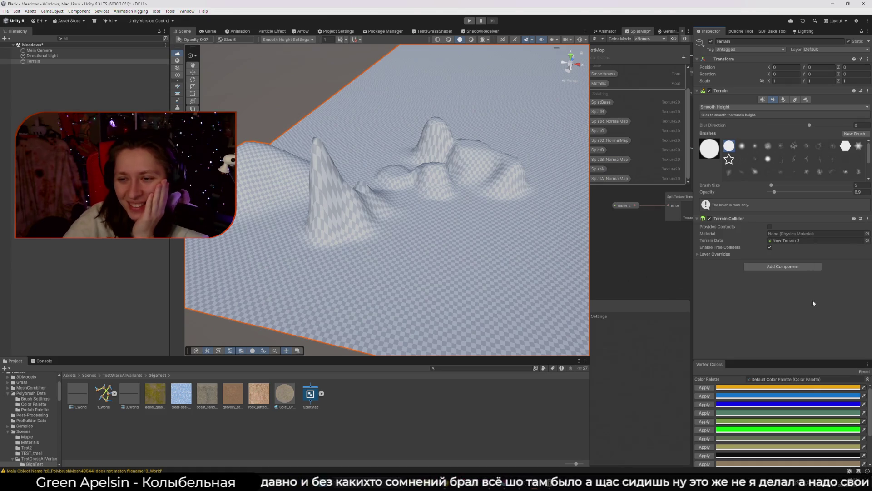
{"action": "left_click", "coordinate": [700, 255]}
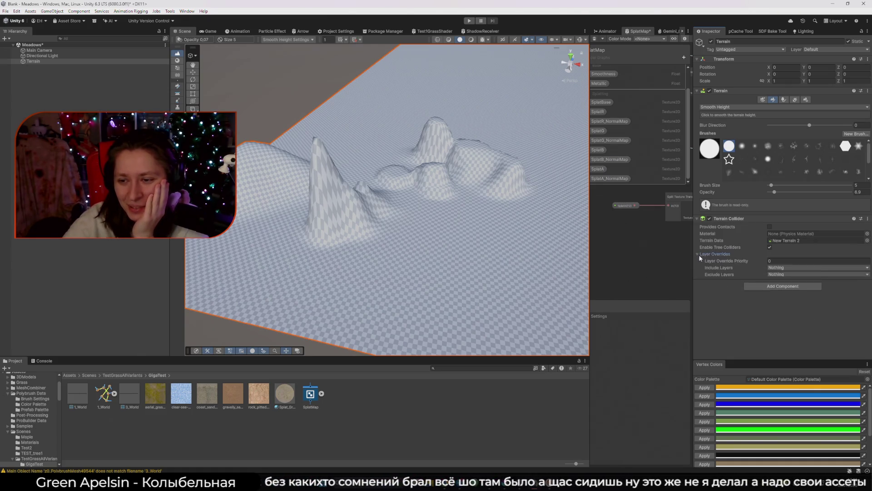
{"action": "left_click", "coordinate": [699, 255]}
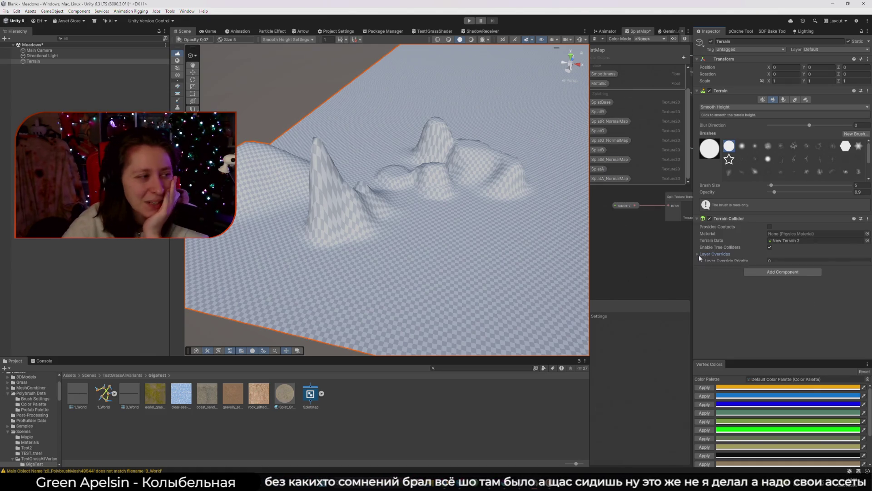
{"action": "left_click", "coordinate": [763, 108]}
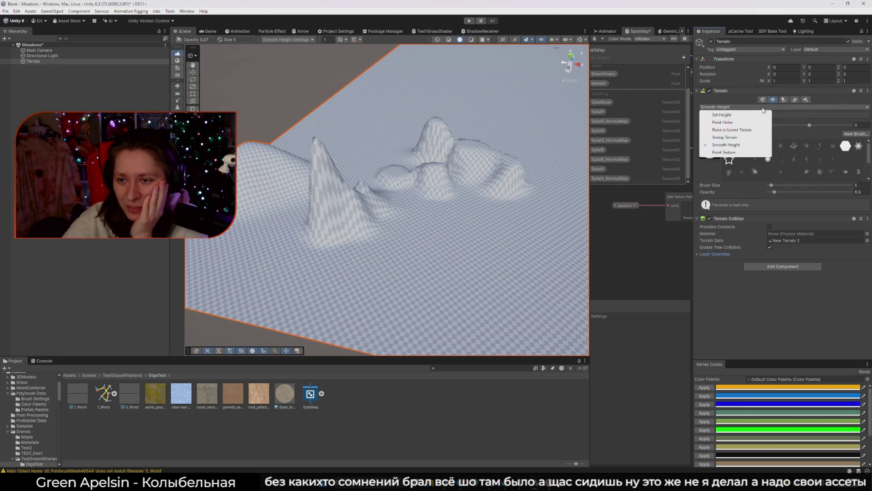
Choose Paint Texture as the terrain painting mode, then go to the web browser
{"action": "left_click", "coordinate": [746, 153]}
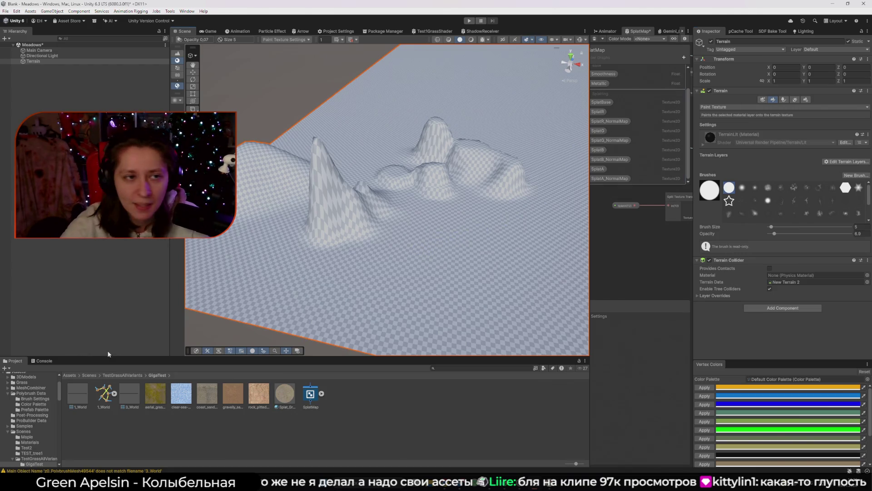
{"action": "left_click", "coordinate": [459, 443]}
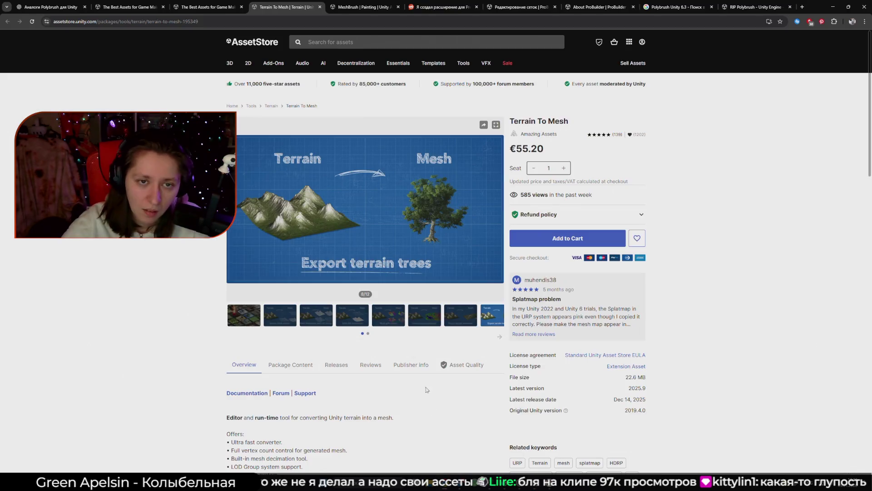
Open a new Chrome tab and go to youtube.com from the 'y' autocomplete
{"action": "left_click", "coordinate": [801, 7]}
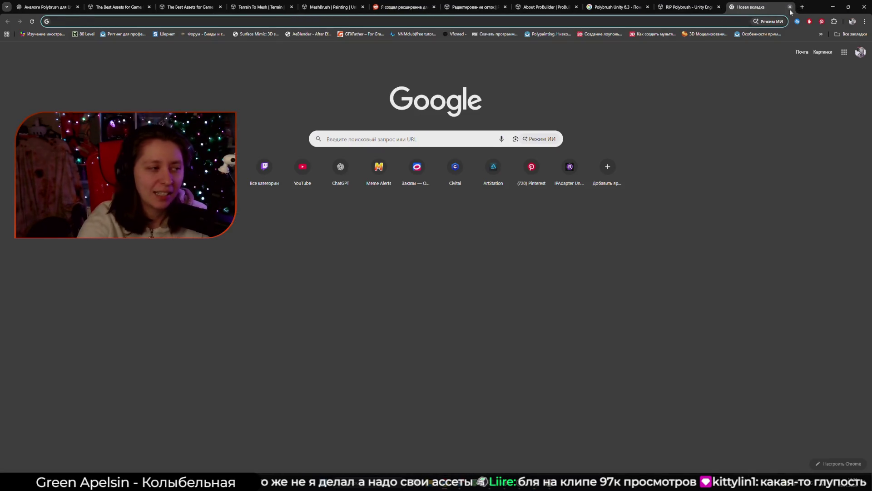
{"action": "type", "text": "youtube.com/?gl=RU"}
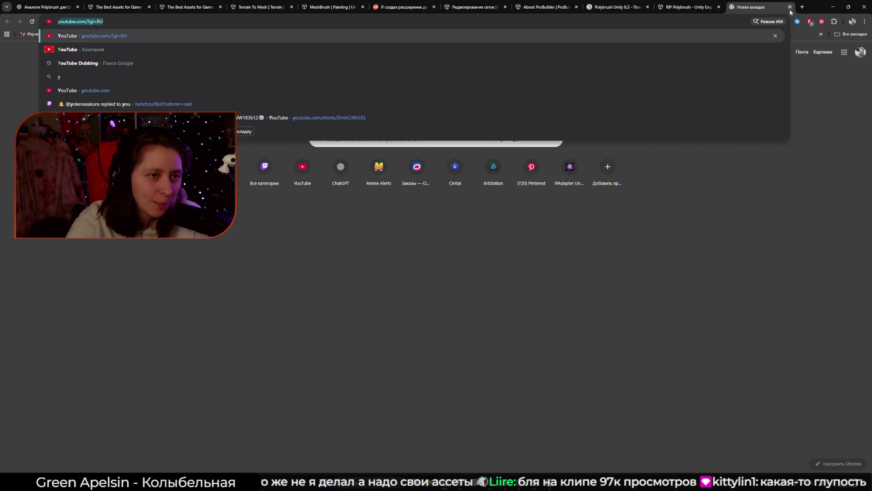
{"action": "key", "text": "Return"}
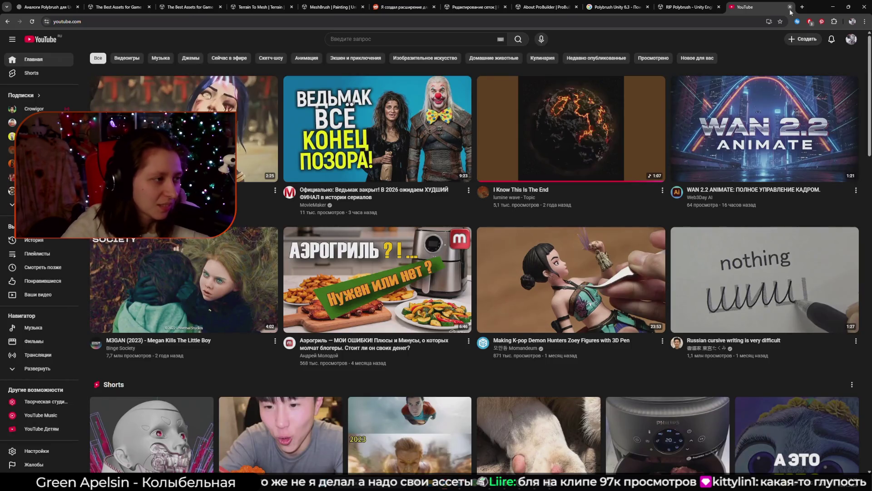
Search YouTube for 'Unity Terrain'
{"action": "left_click", "coordinate": [375, 44]}
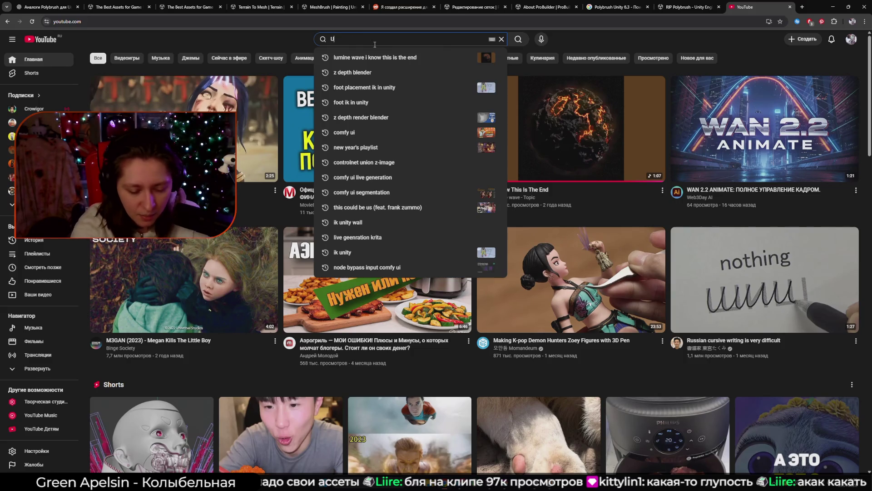
{"action": "type", "text": "Unity Terrain"}
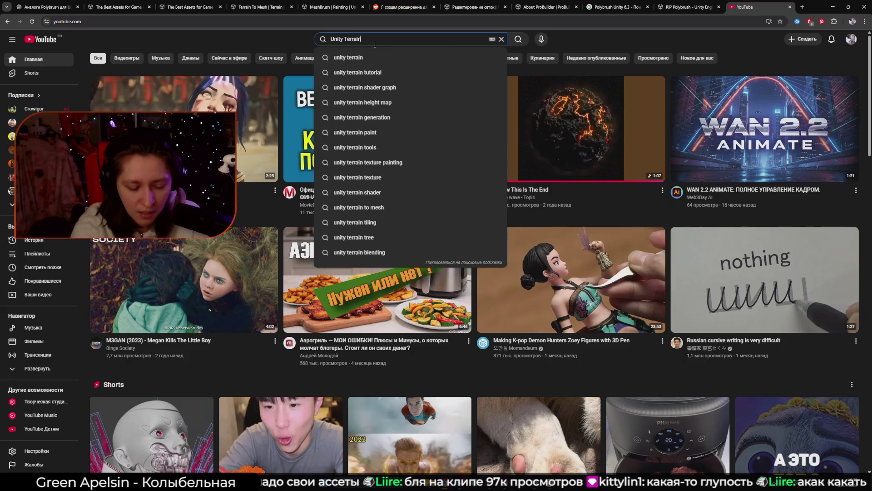
{"action": "key", "text": "Return"}
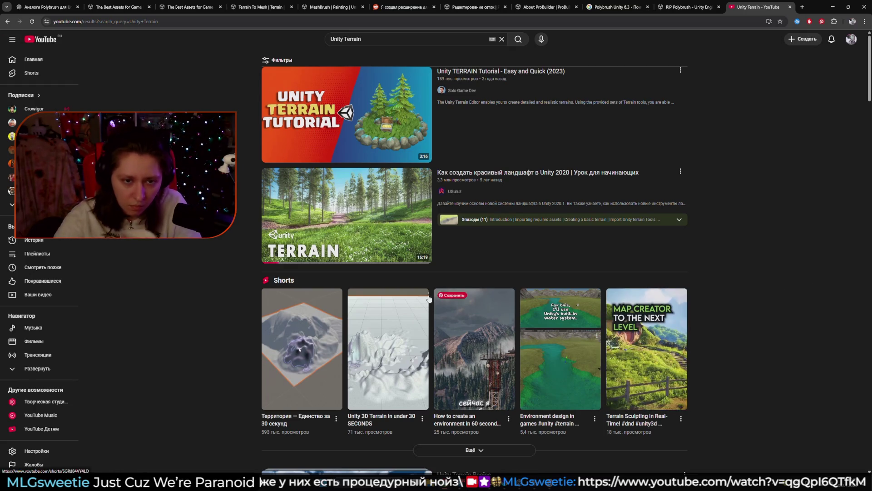
Refine the search to 'unity terrain material' using the suggestion list
{"action": "left_click", "coordinate": [379, 41]}
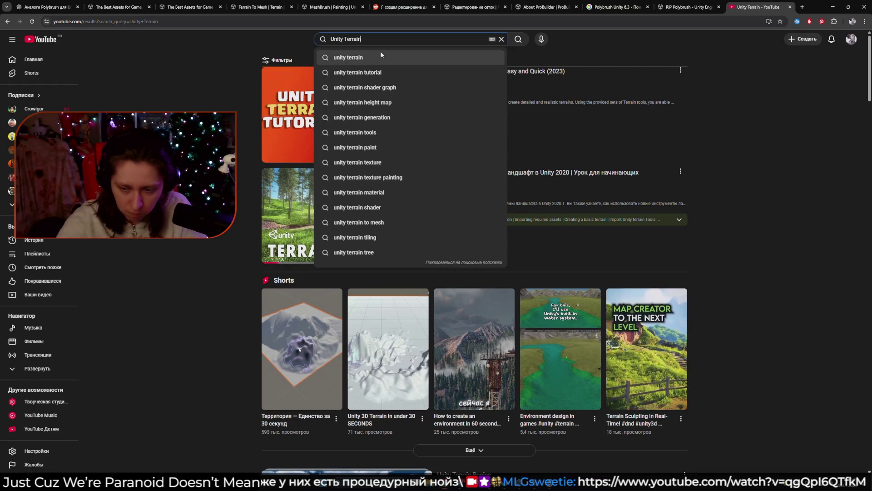
{"action": "type", "text": "v"}
{"action": "key", "text": "BackSpace"}
{"action": "type", "text": "mater"}
{"action": "left_click", "coordinate": [381, 57]}
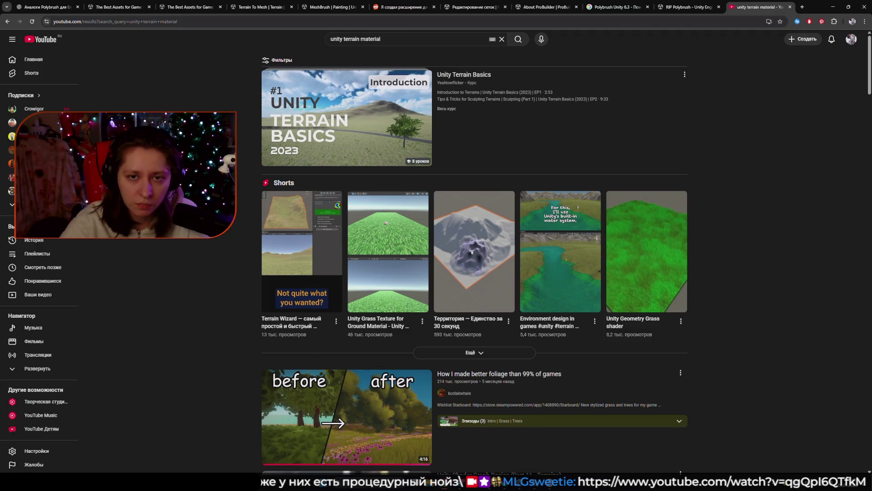
Watch the Unity Terrain Basics Introduction to Terrains video, pausing once and skipping ahead twice
{"action": "left_click", "coordinate": [438, 150]}
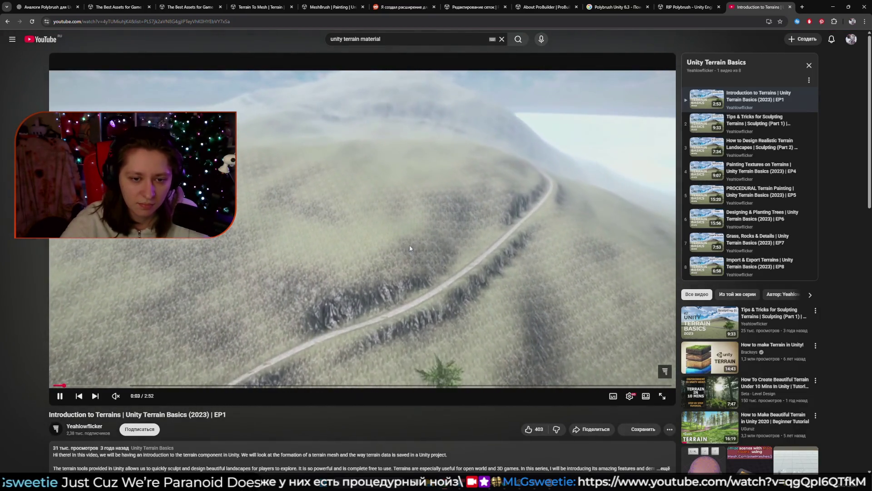
{"action": "left_click", "coordinate": [410, 247]}
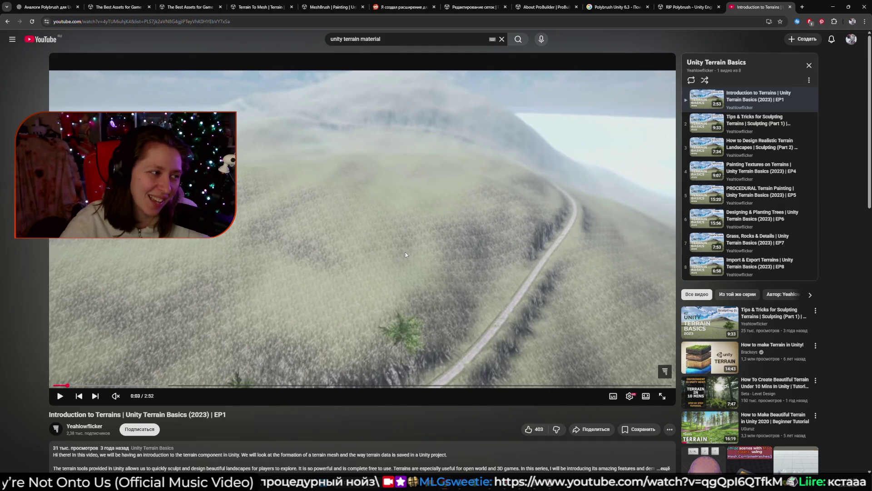
{"action": "left_click", "coordinate": [395, 253]}
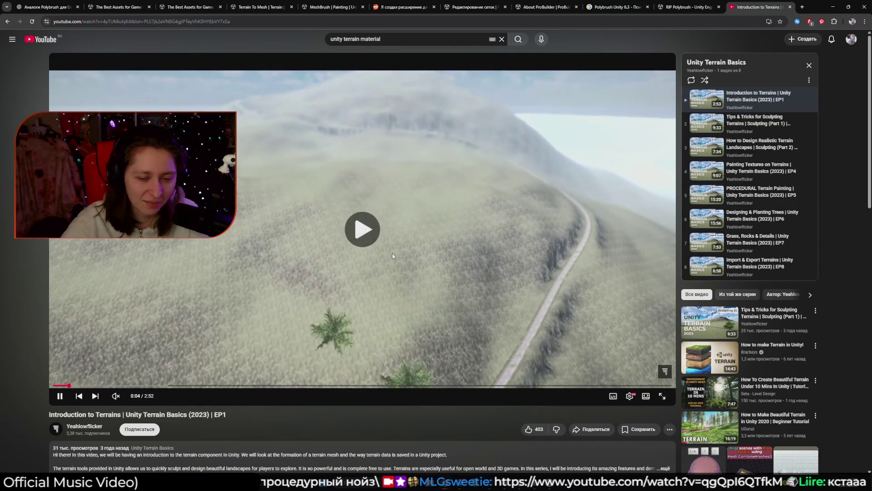
{"action": "key", "text": "Right"}
{"action": "key", "text": "Right"}
{"action": "key", "text": "Right"}
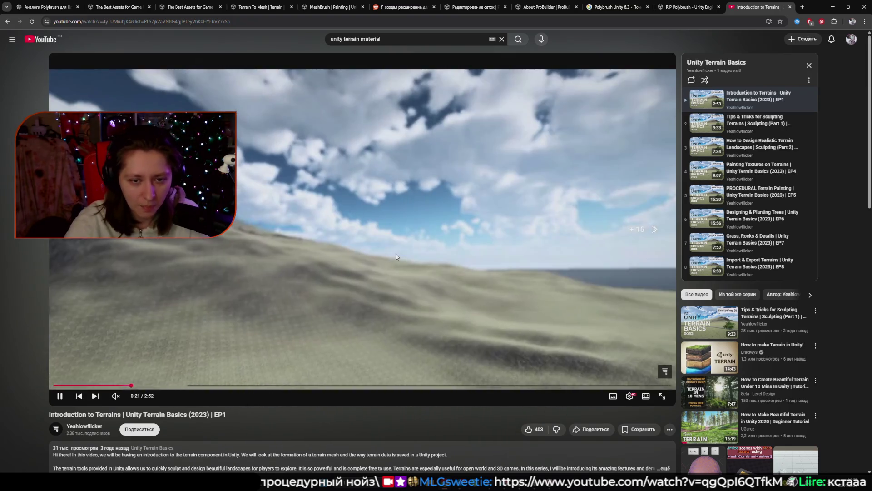
{"action": "key", "text": "Right"}
{"action": "key", "text": "Right"}
{"action": "key", "text": "Right"}
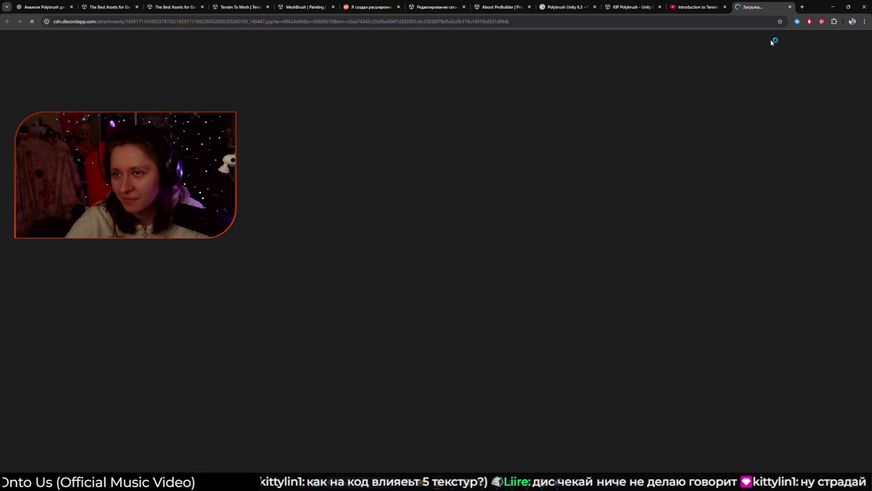
Close the Discord tab and go back from EP1 to the 'unity terrain material' results
{"action": "left_click", "coordinate": [791, 7]}
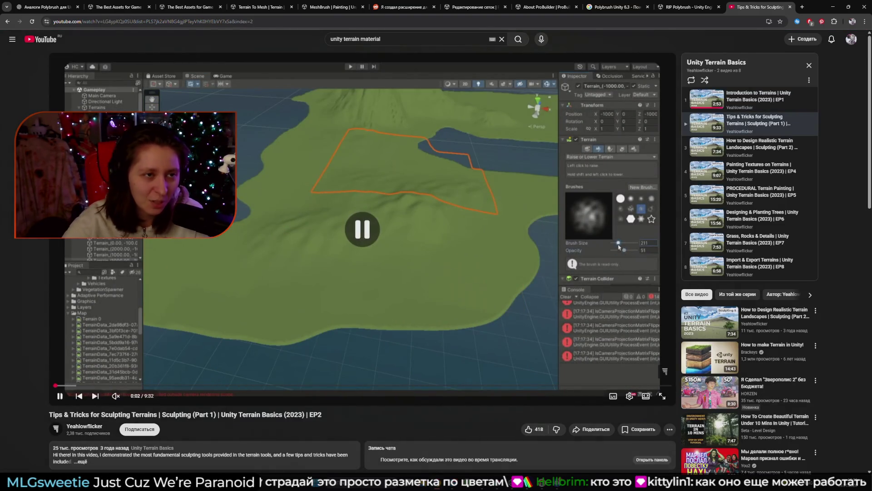
{"action": "left_click", "coordinate": [6, 21]}
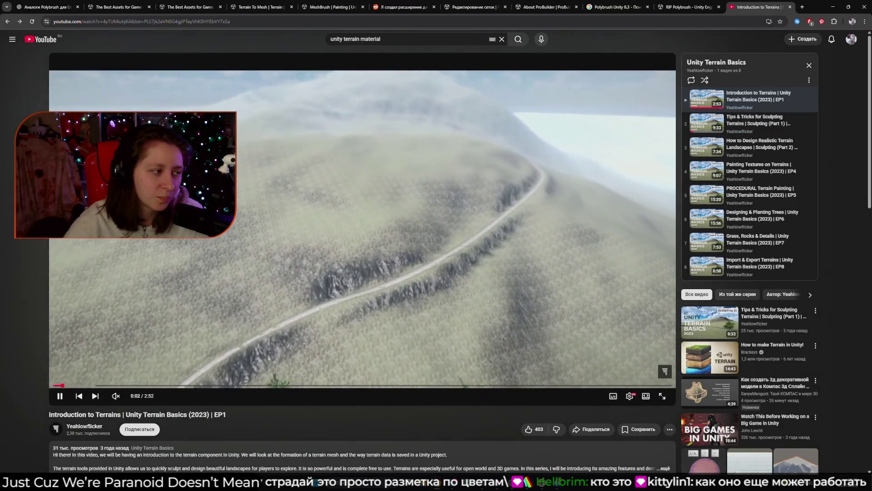
{"action": "left_click", "coordinate": [6, 22]}
{"action": "scroll", "coordinate": [308, 348], "scroll_direction": "down", "scroll_amount": 4}
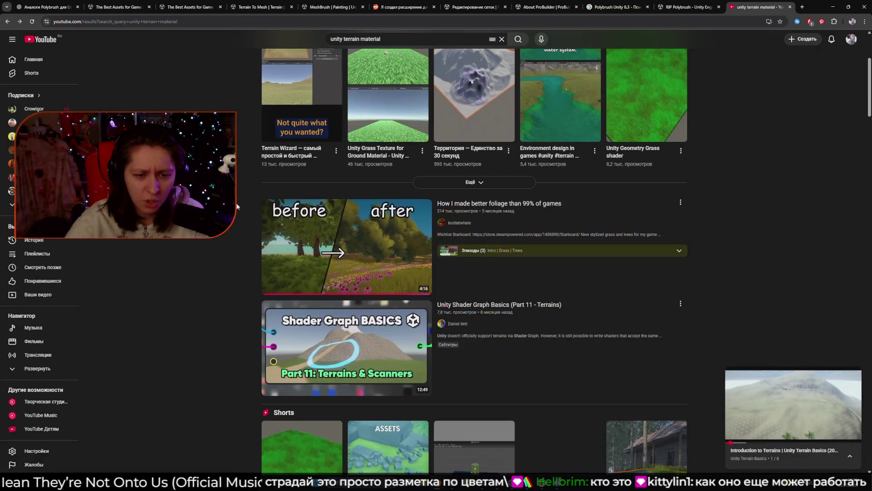
Play 'Unity Shader Graph Basics (Part 11 - Terrains)' to 1:49, where Control0 channels are explained
{"action": "left_click", "coordinate": [307, 348]}
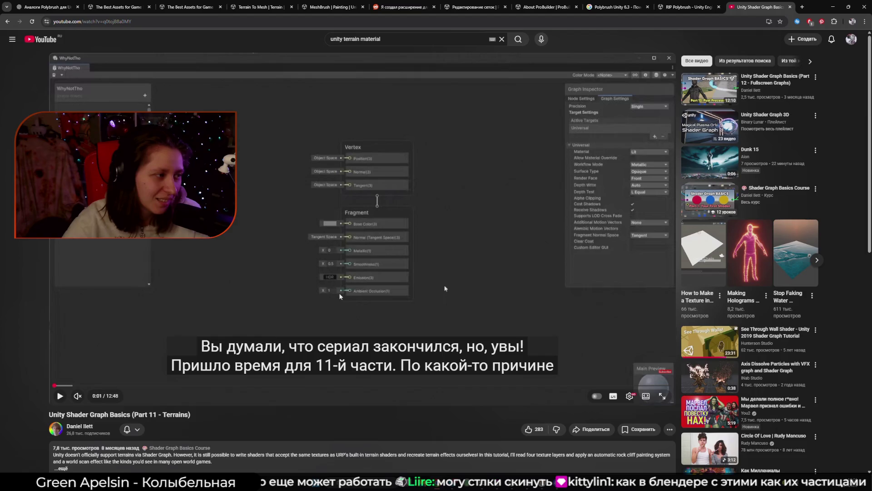
{"action": "left_click", "coordinate": [427, 279]}
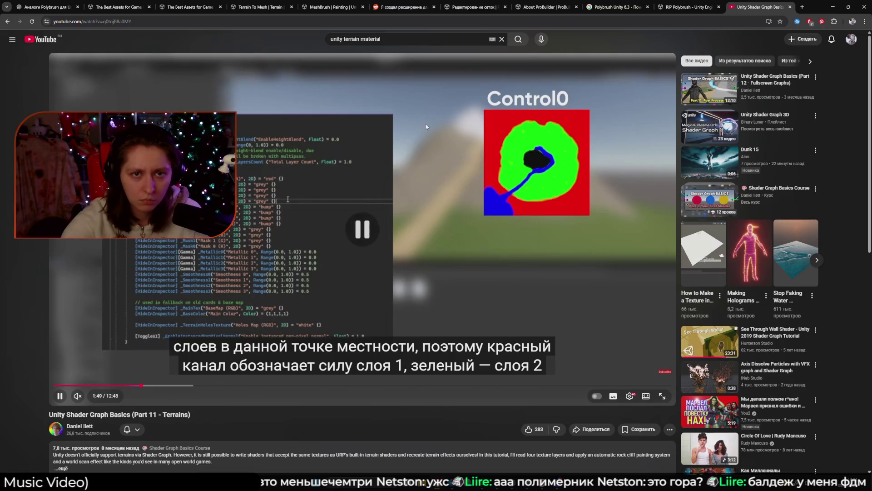
Change the search to 'unity terrain shader graph' via the suggestion list
{"action": "double_click", "coordinate": [361, 39]}
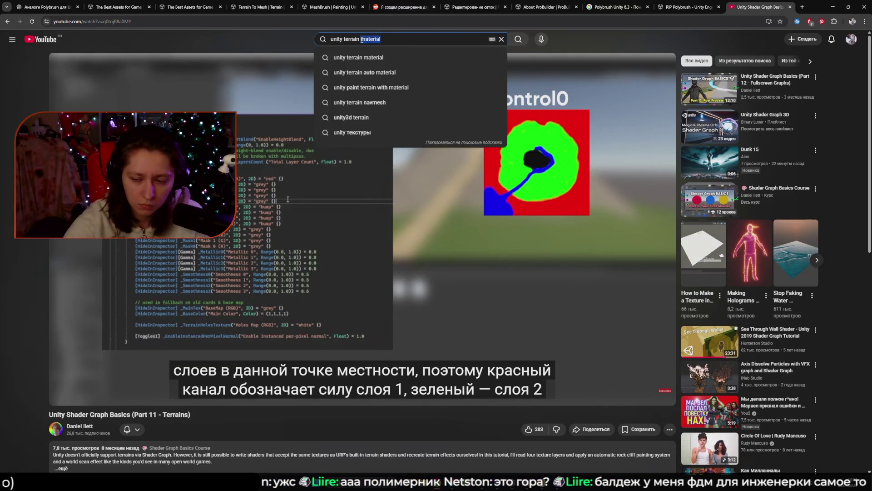
{"action": "type", "text": "Sh"}
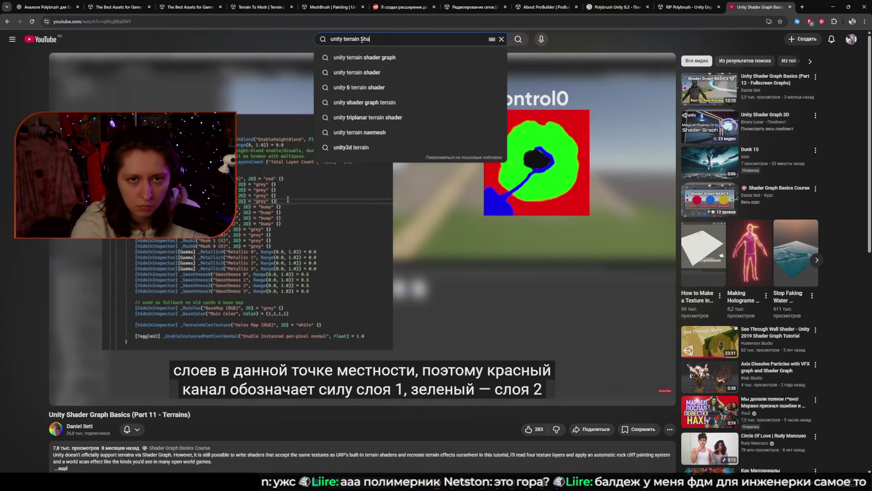
{"action": "key", "text": "Down"}
{"action": "key", "text": "Return"}
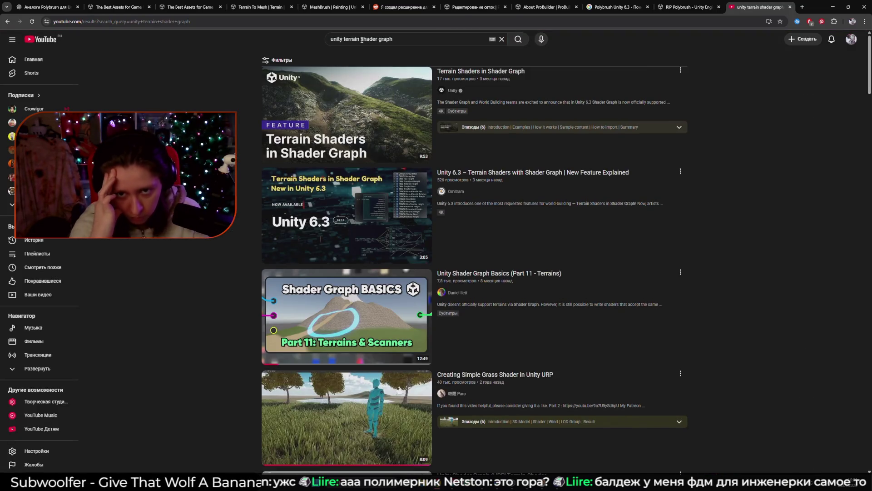
Watch Unity's Terrain Shaders in Shader Graph video from 0:16, skipping to the Examples chapter
{"action": "left_click", "coordinate": [346, 135]}
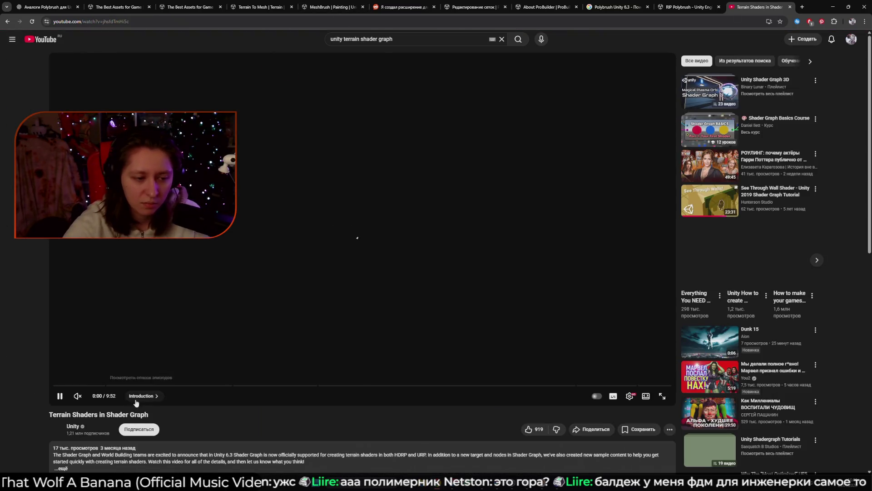
{"action": "left_click", "coordinate": [71, 386]}
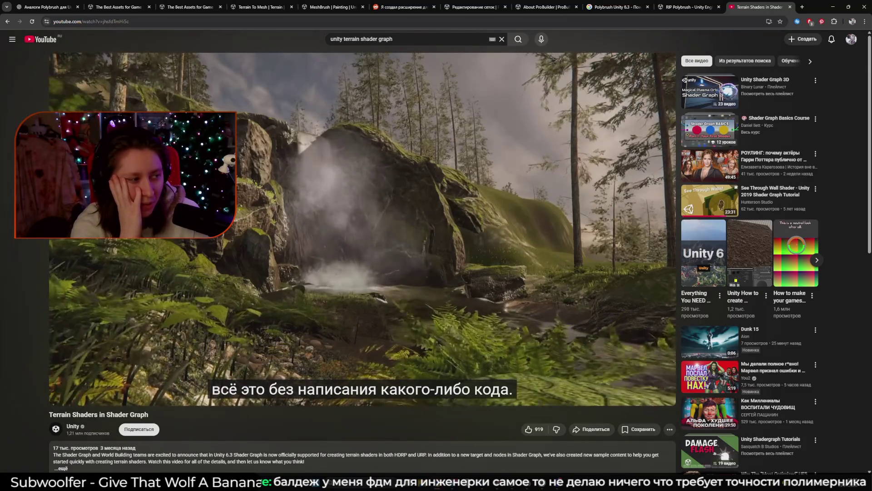
{"action": "left_click", "coordinate": [600, 306]}
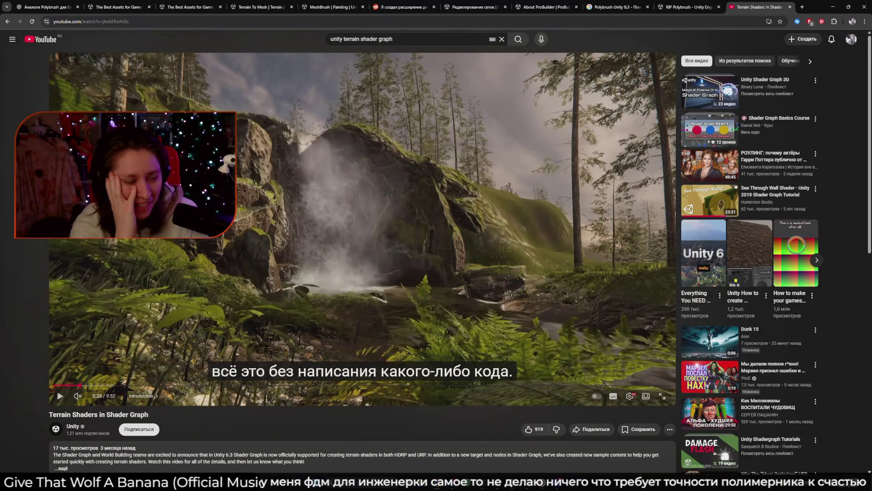
{"action": "left_click", "coordinate": [599, 305]}
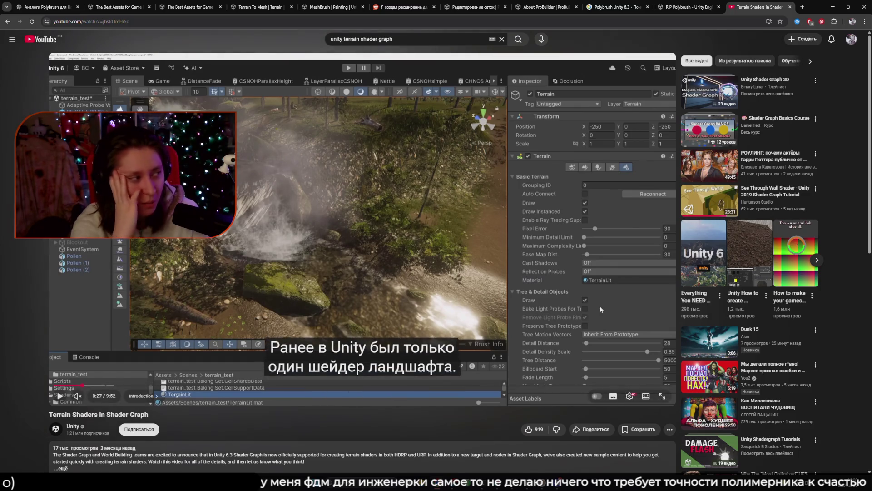
{"action": "left_click", "coordinate": [600, 305]}
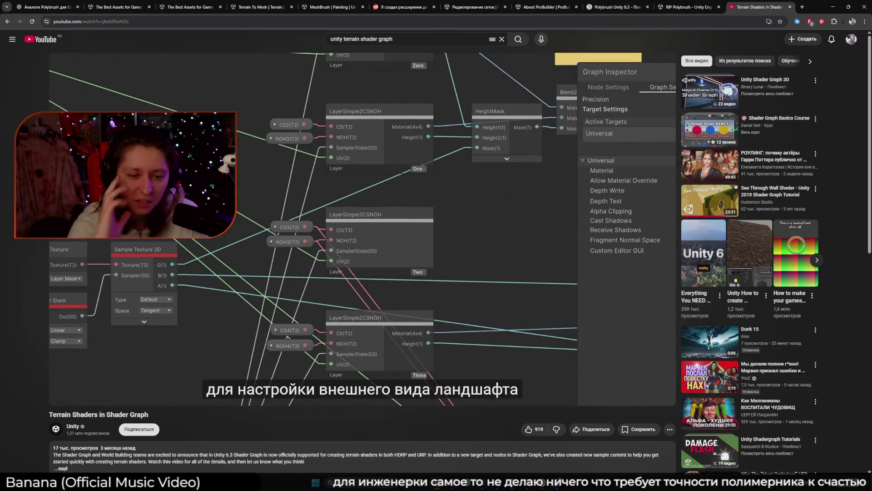
{"action": "key", "text": "Right"}
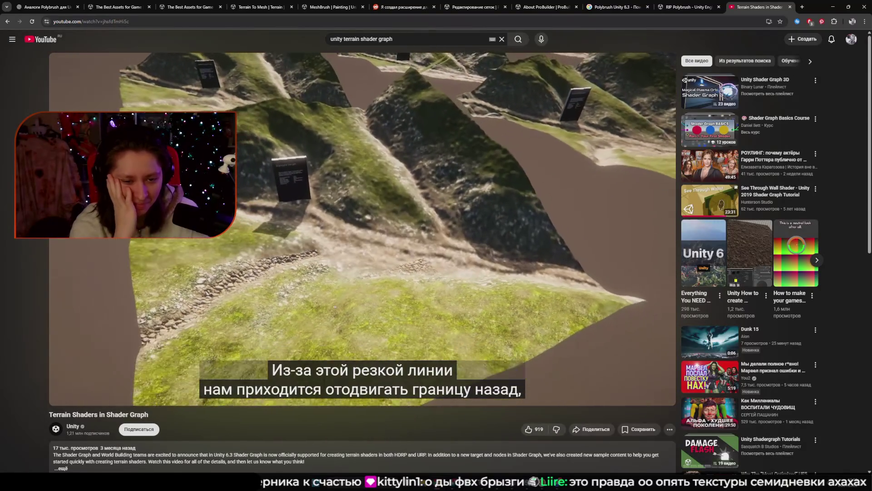
{"action": "left_click", "coordinate": [600, 308]}
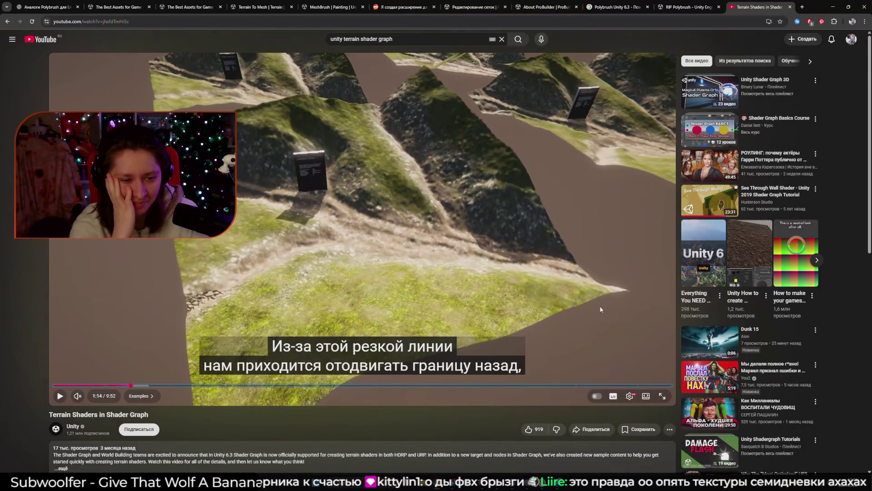
{"action": "left_click", "coordinate": [601, 310]}
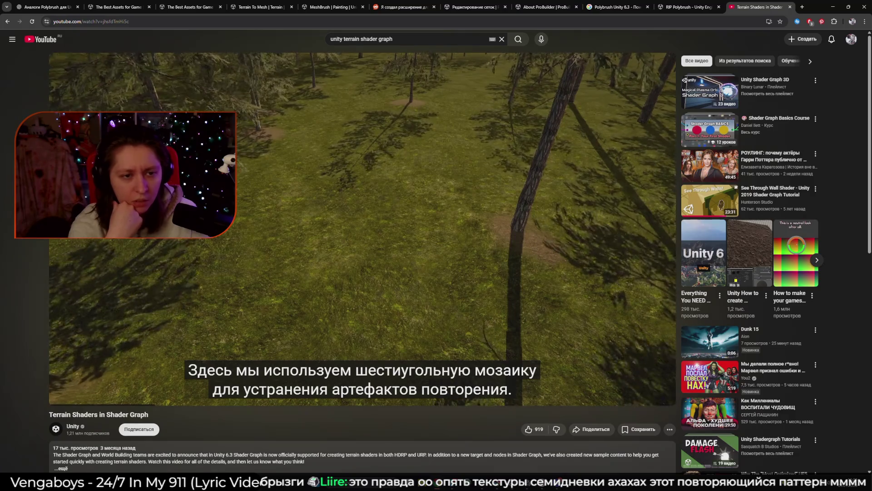
{"action": "left_click", "coordinate": [600, 307]}
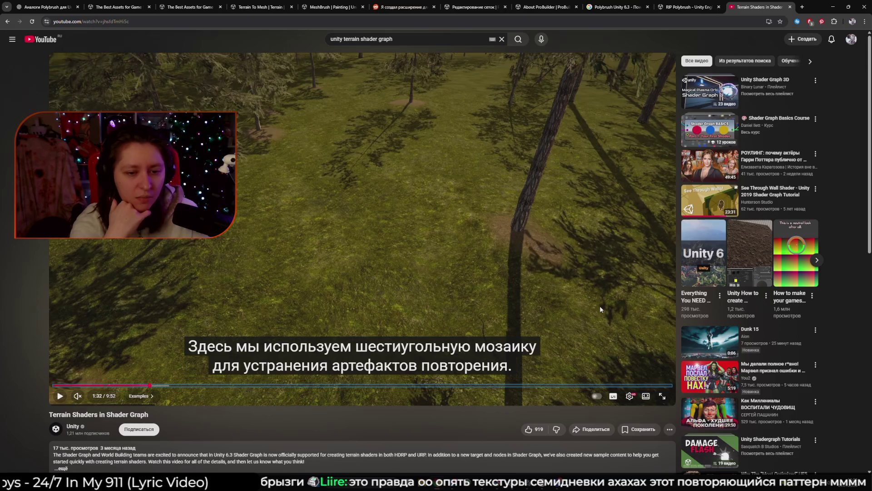
{"action": "left_click", "coordinate": [601, 309]}
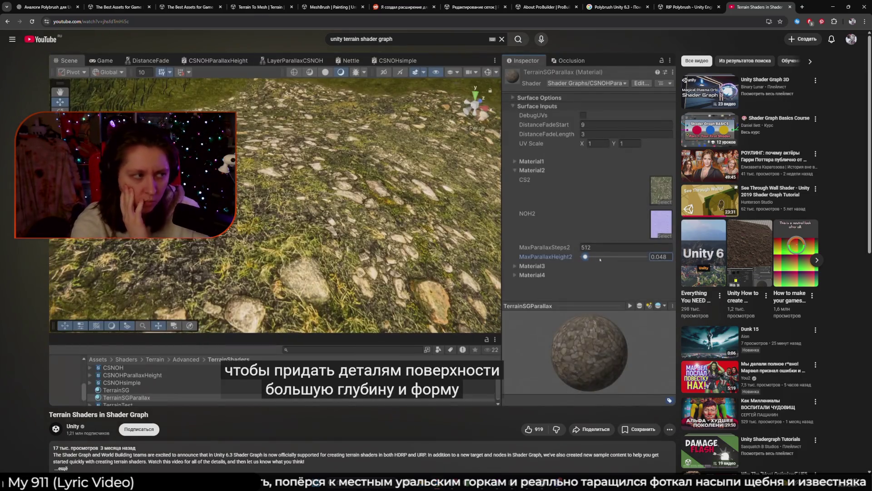
{"action": "left_click", "coordinate": [600, 308]}
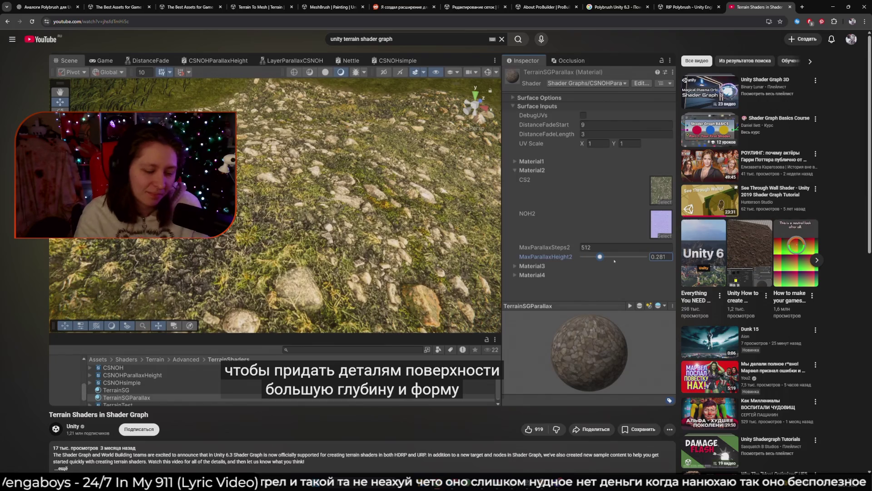
{"action": "left_click", "coordinate": [600, 306]}
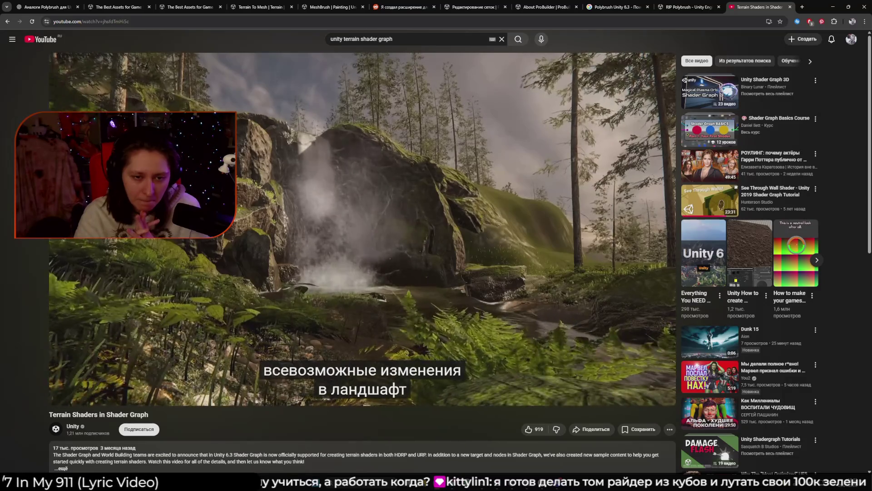
{"action": "key", "text": "Right"}
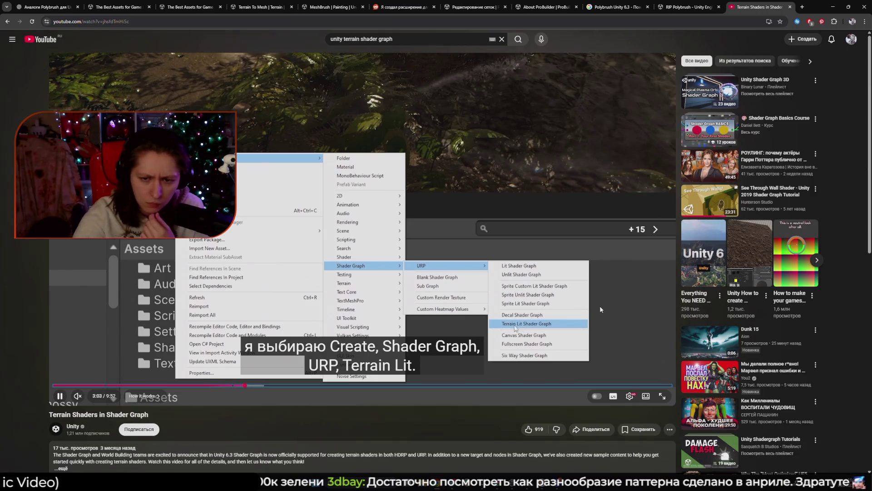
Pause the tutorial on the Universal graph settings showing Material TerrainLit, then return to Unity
{"action": "left_click", "coordinate": [597, 344]}
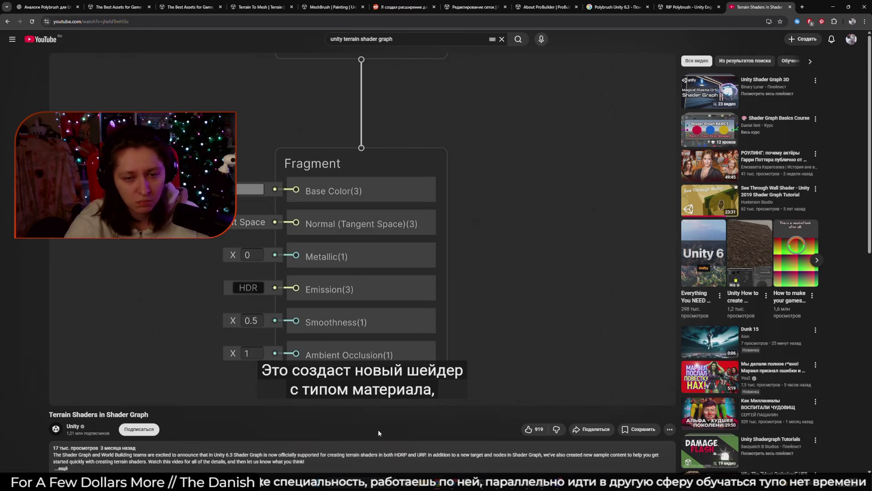
{"action": "left_click", "coordinate": [371, 224]}
{"action": "left_click", "coordinate": [372, 224]}
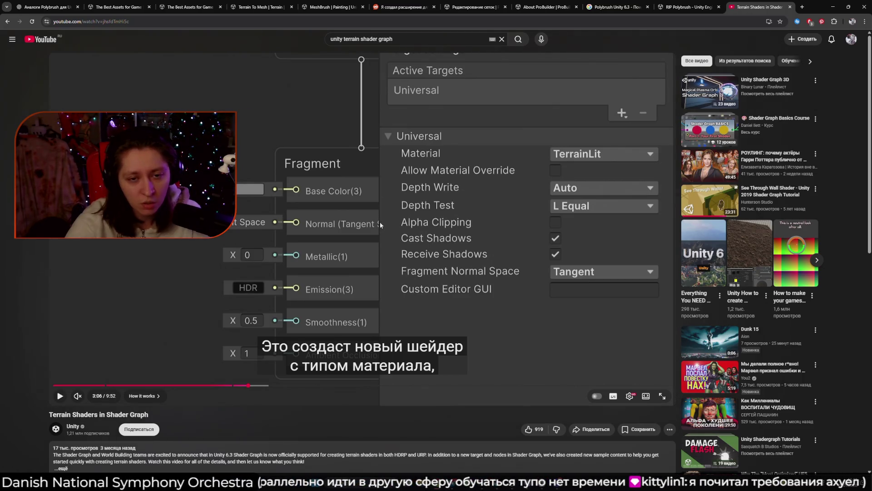
{"action": "left_click", "coordinate": [386, 225]}
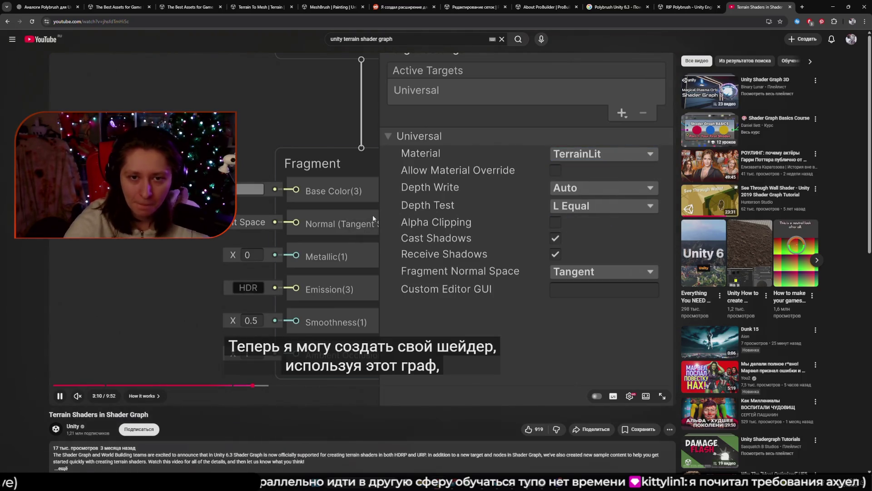
{"action": "left_click", "coordinate": [373, 218]}
{"action": "mouse_move", "coordinate": [527, 486]}
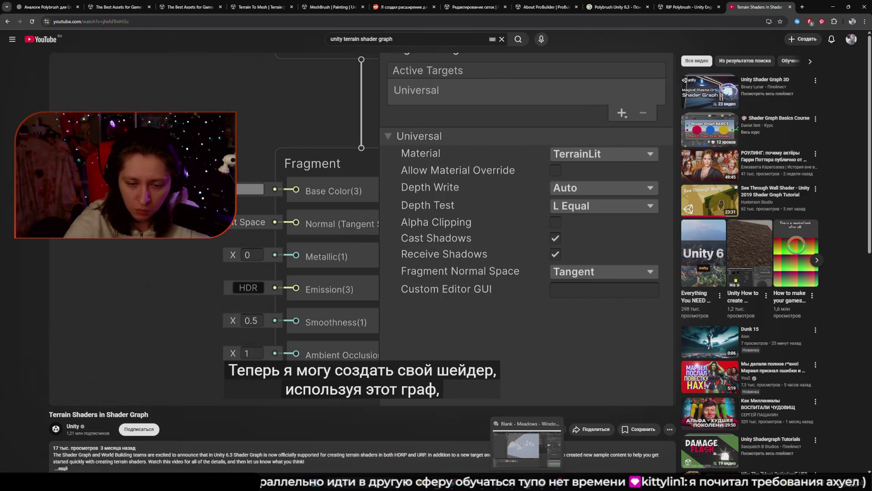
{"action": "left_click", "coordinate": [527, 443]}
Set the SplatMap shader graph's Graph Settings Material to TerrainLit
{"action": "left_click", "coordinate": [290, 400]}
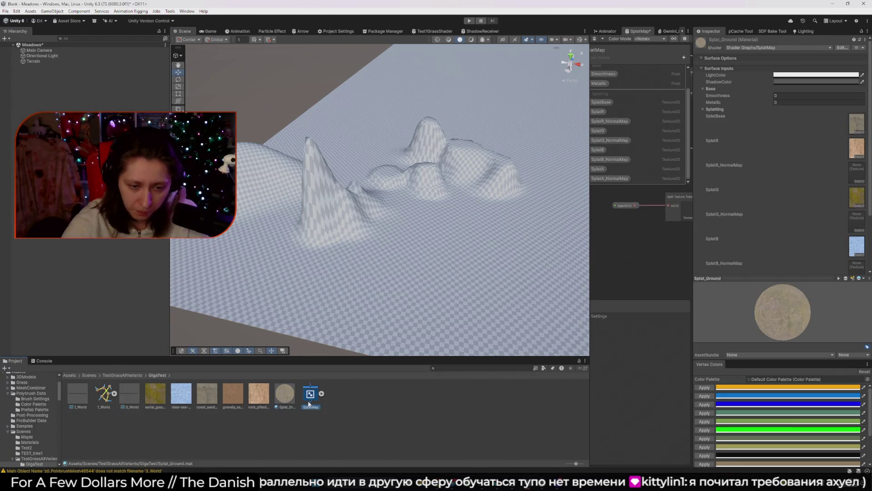
{"action": "left_click", "coordinate": [309, 403]}
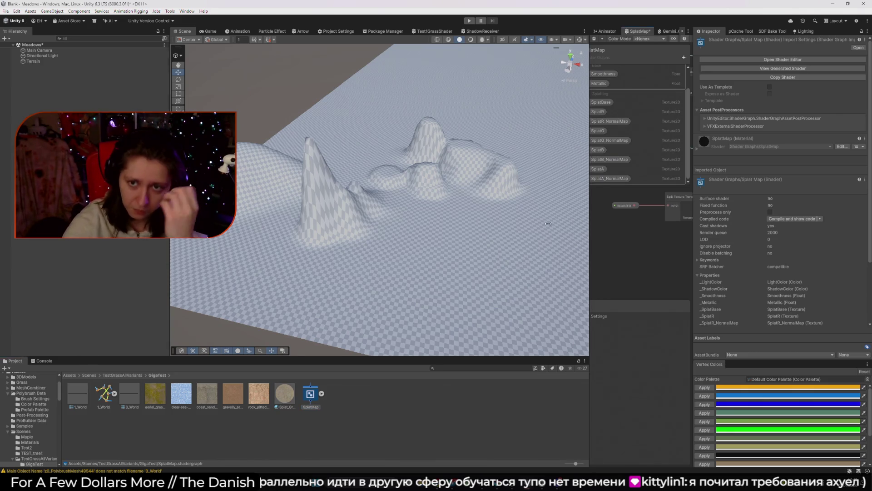
{"action": "left_click_drag", "start_coordinate": [591, 228], "coordinate": [257, 227]}
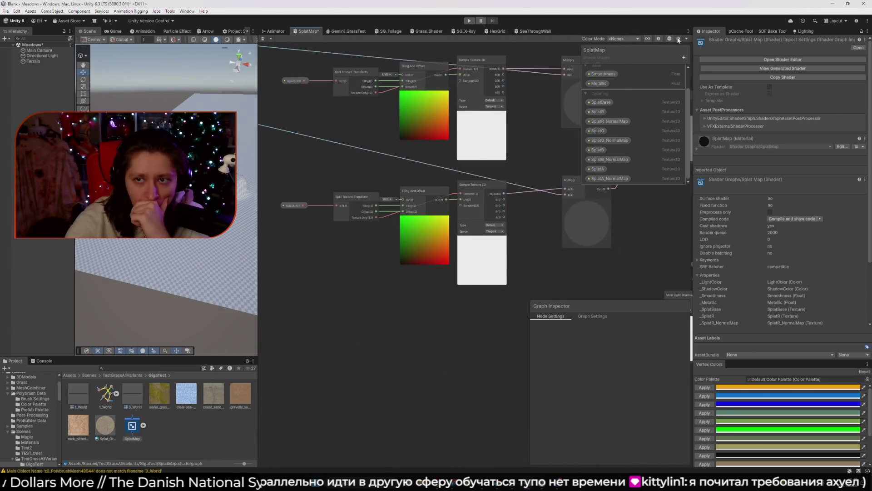
{"action": "left_click", "coordinate": [593, 316]}
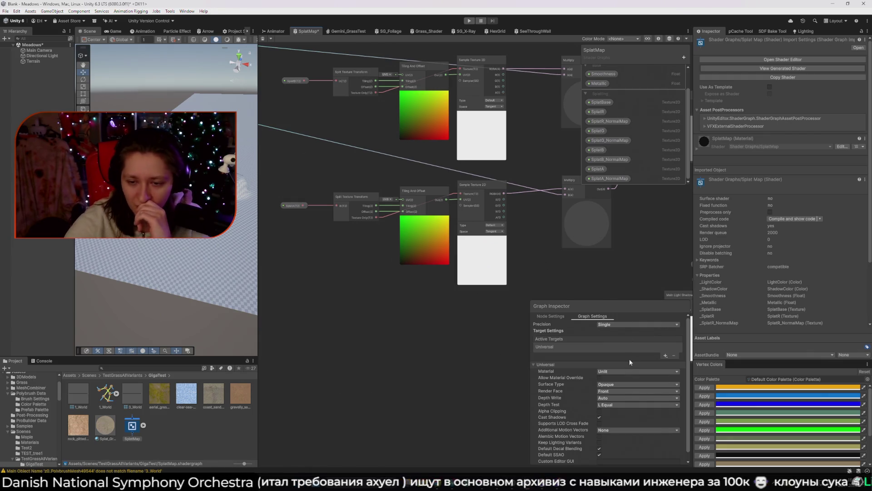
{"action": "left_click", "coordinate": [618, 372]}
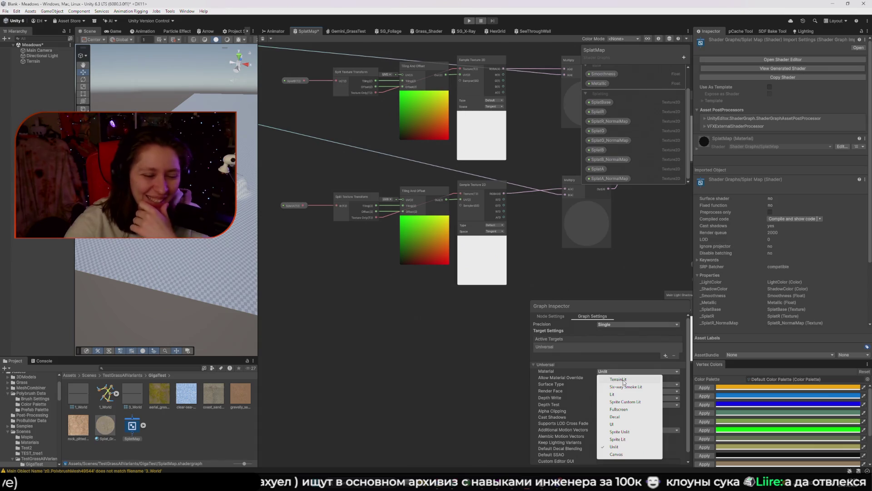
{"action": "left_click", "coordinate": [624, 381]}
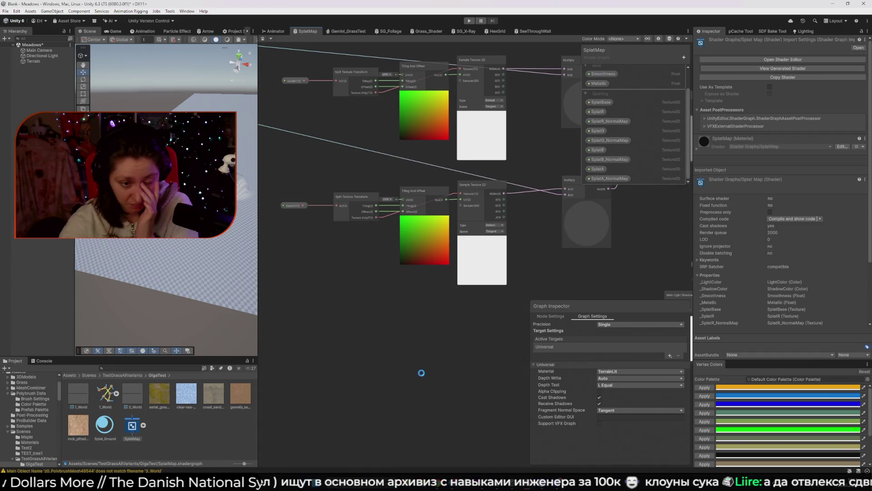
{"action": "left_click", "coordinate": [33, 61]}
Widen the Scene view, deselect the terrain, and return to the terrain shader tutorial in the browser
{"action": "mouse_move", "coordinate": [258, 216]}
{"action": "left_mouse_down"}
{"action": "mouse_move", "coordinate": [522, 217]}
{"action": "mouse_move", "coordinate": [502, 216]}
{"action": "left_mouse_up"}
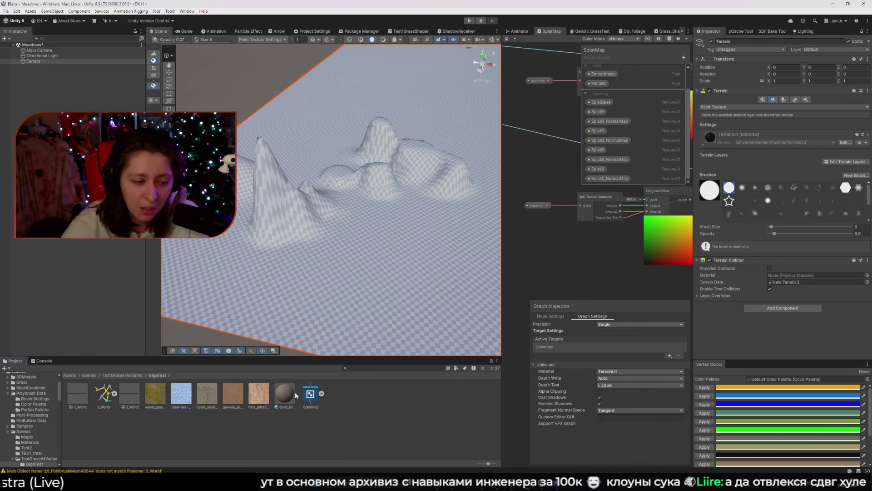
{"action": "left_click", "coordinate": [308, 426]}
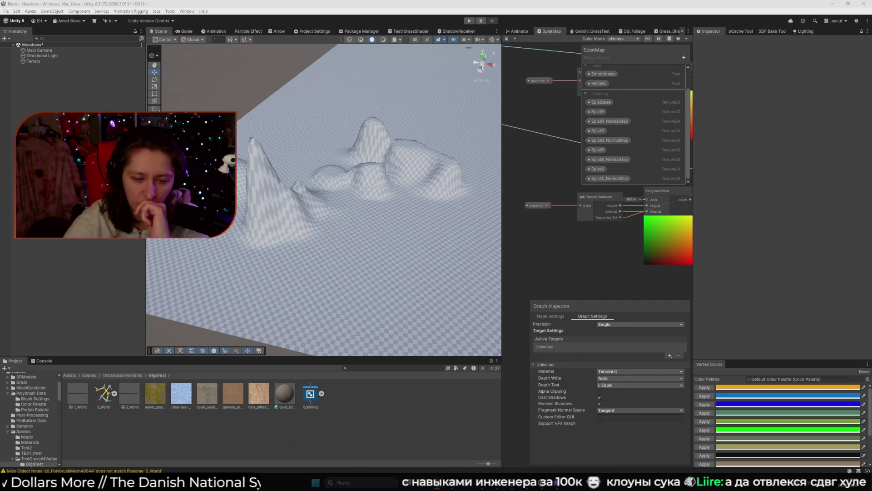
{"action": "mouse_move", "coordinate": [458, 482]}
{"action": "left_click", "coordinate": [474, 443]}
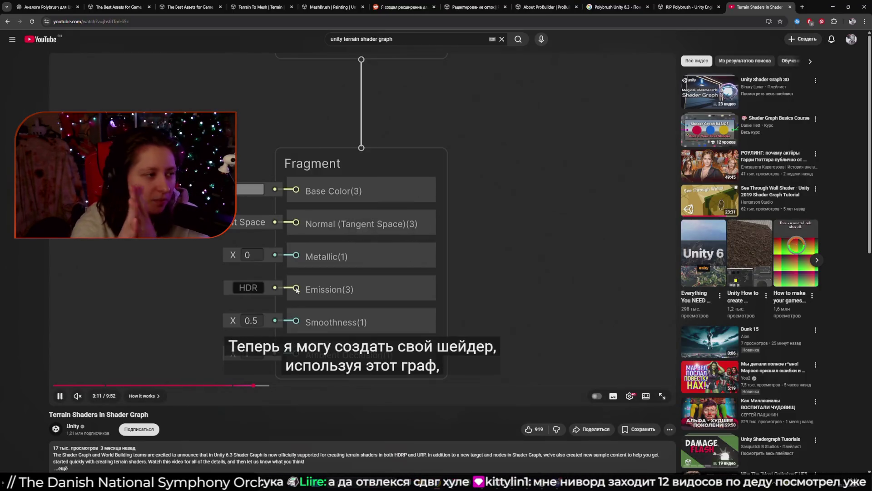
Pause the Terrain Shaders in Shader Graph video, then resume it later
{"action": "left_click", "coordinate": [296, 290]}
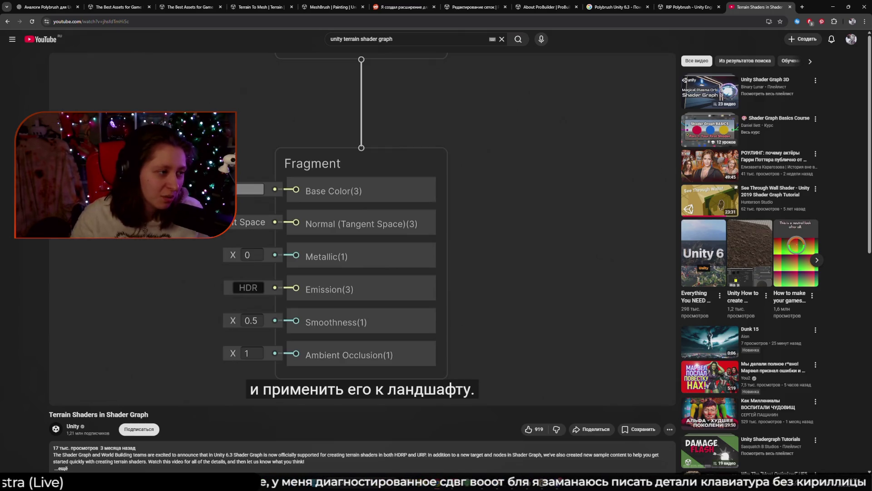
{"action": "left_click", "coordinate": [533, 189]}
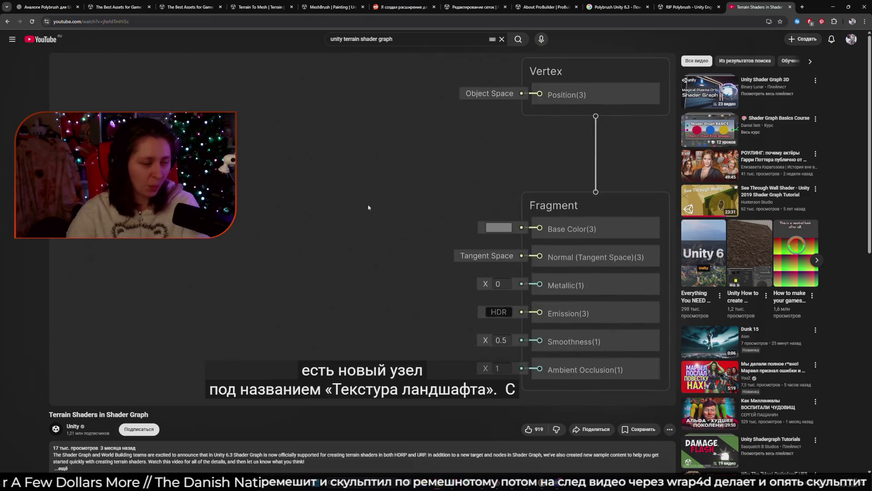
Play the tutorial and pause at 3:47 on the Terrain Texture node's outputs
{"action": "left_click", "coordinate": [475, 191]}
{"action": "left_click", "coordinate": [389, 222]}
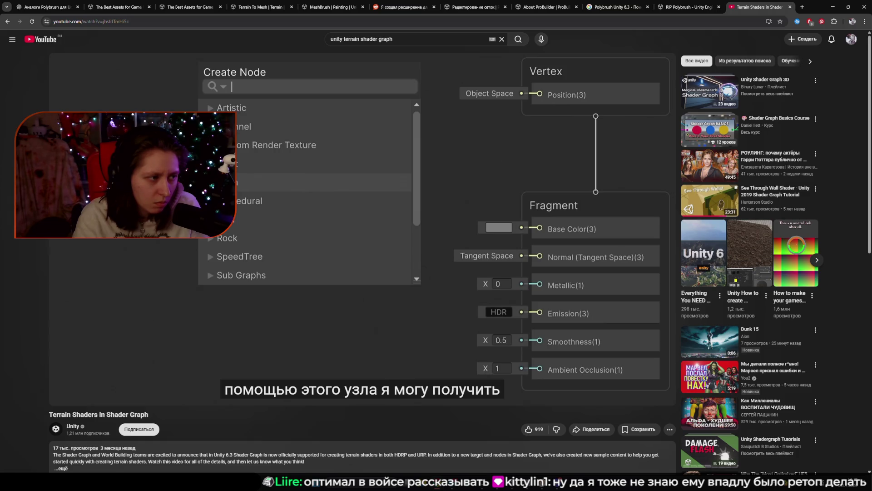
{"action": "mouse_move", "coordinate": [442, 187]}
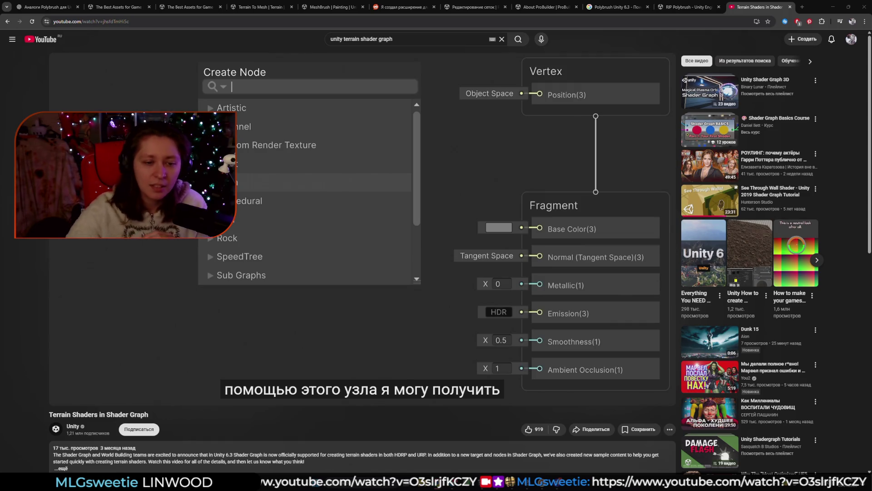
{"action": "left_click", "coordinate": [427, 283]}
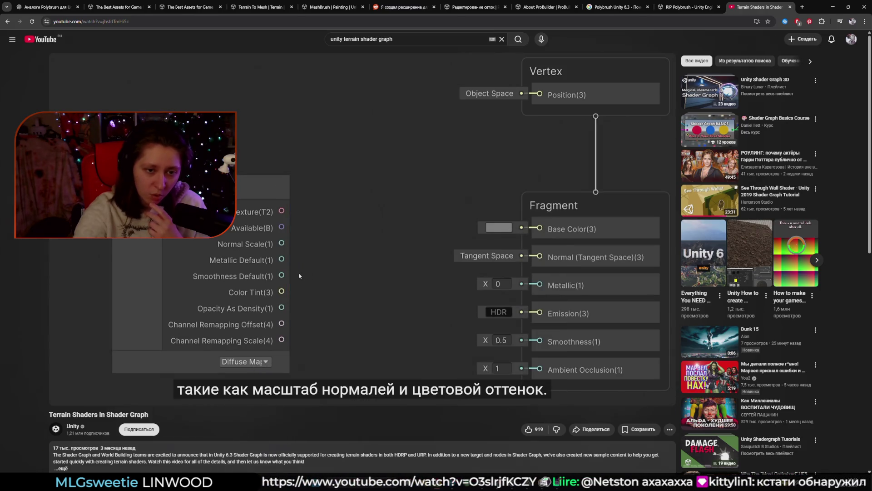
{"action": "left_click", "coordinate": [403, 242]}
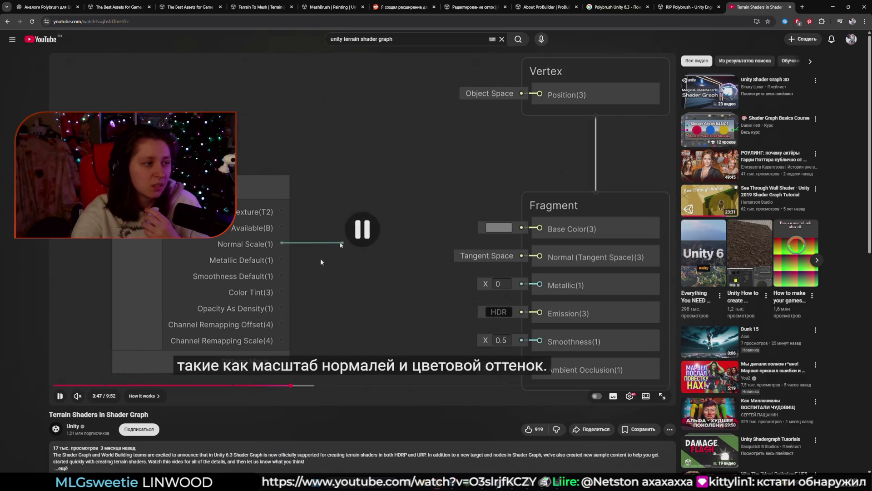
Resume the tutorial and skip ahead to the TerrainSamplesShowcase sample content
{"action": "left_click", "coordinate": [304, 227]}
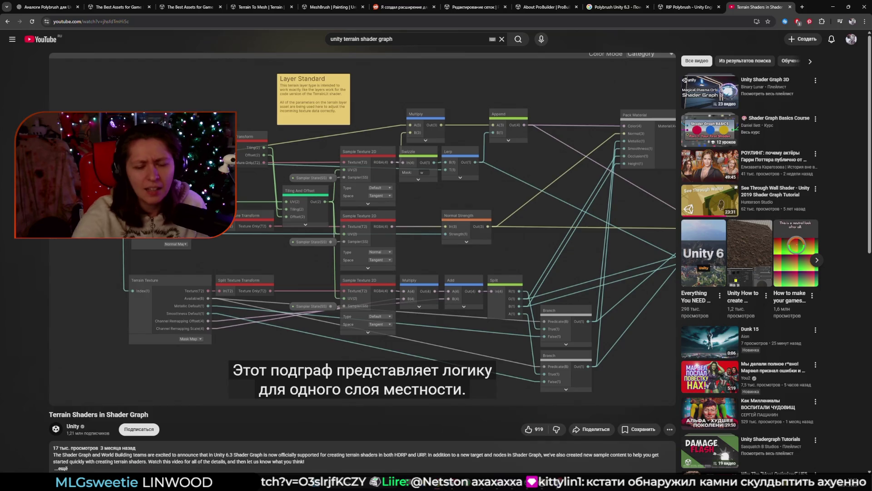
{"action": "key", "text": "Right"}
{"action": "key", "text": "Right"}
{"action": "key", "text": "Right"}
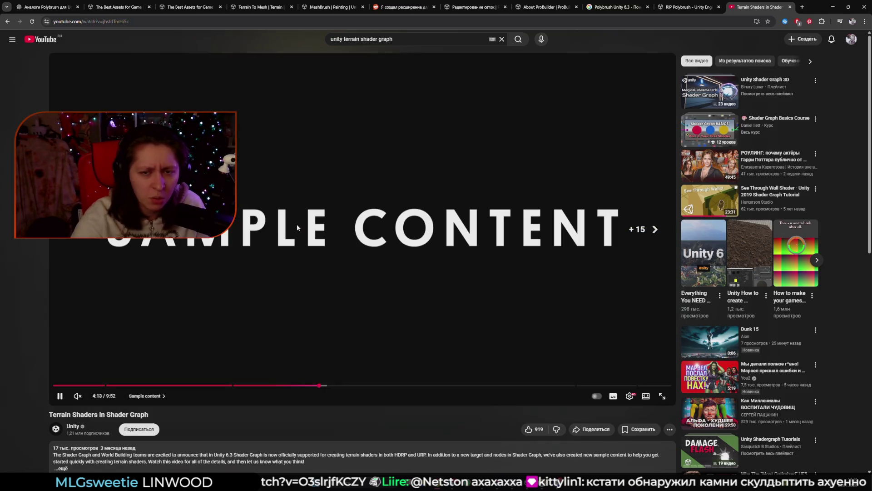
{"action": "key", "text": "Right"}
{"action": "key", "text": "Right"}
{"action": "key", "text": "Right"}
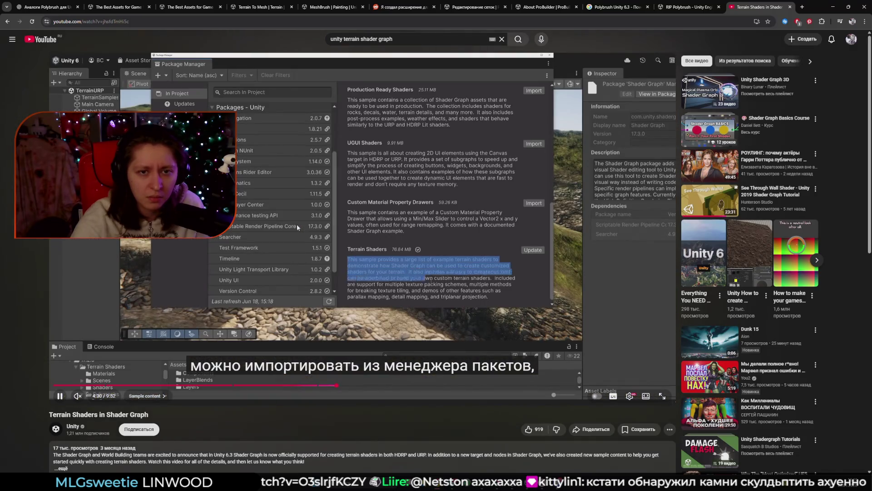
{"action": "key", "text": "Left"}
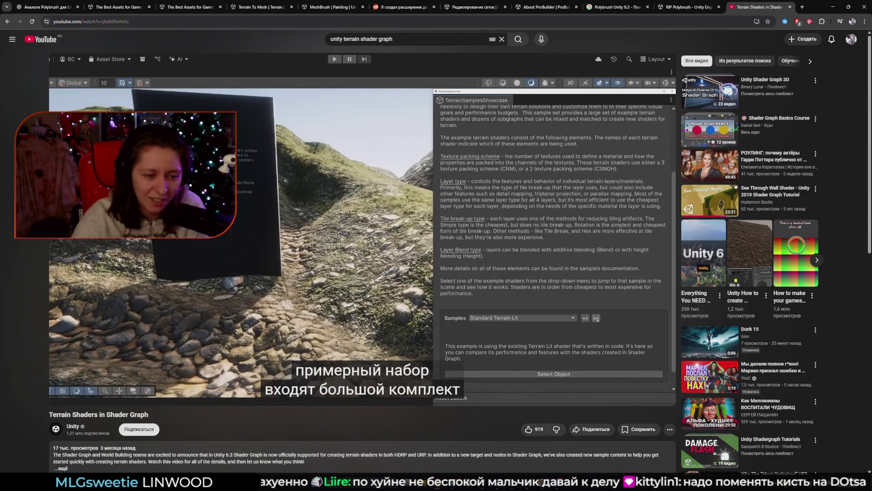
Pause the tutorial, expand the description's chapter list, and translate the page into Russian
{"action": "left_click", "coordinate": [312, 192]}
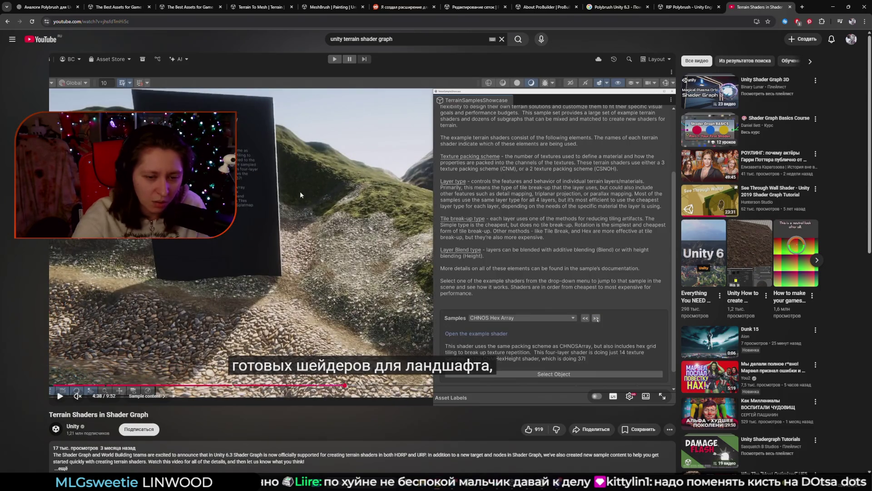
{"action": "scroll", "coordinate": [274, 294], "scroll_direction": "down", "scroll_amount": 3}
{"action": "left_click", "coordinate": [255, 319]}
{"action": "right_click", "coordinate": [233, 287]}
{"action": "left_click", "coordinate": [267, 406]}
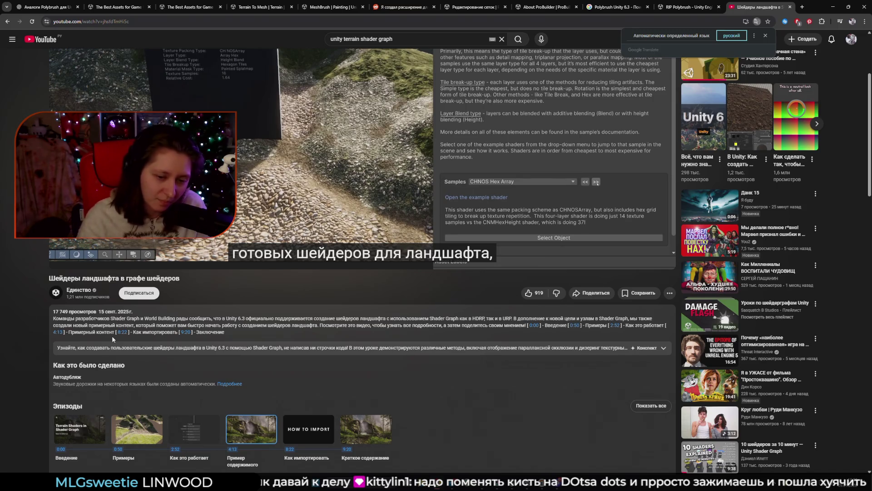
Visit the Unity channel page, then go back to the tutorial video
{"action": "scroll", "coordinate": [228, 354], "scroll_direction": "down", "scroll_amount": 3}
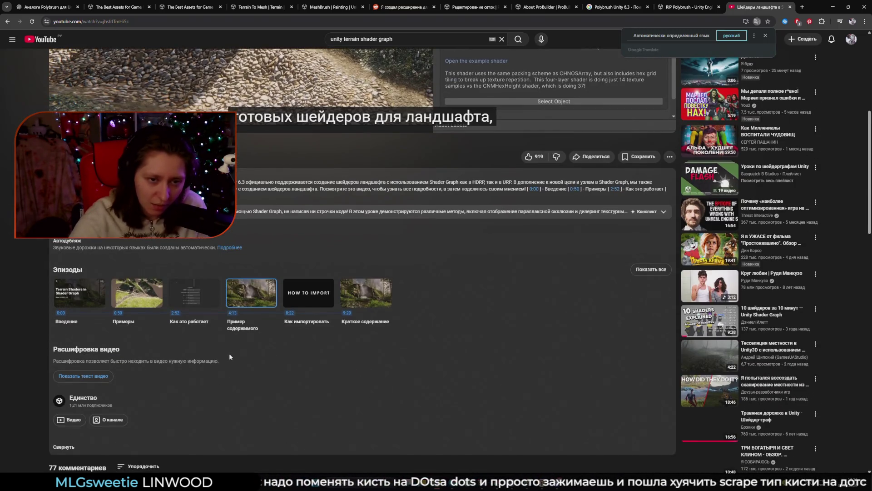
{"action": "left_click", "coordinate": [365, 405]}
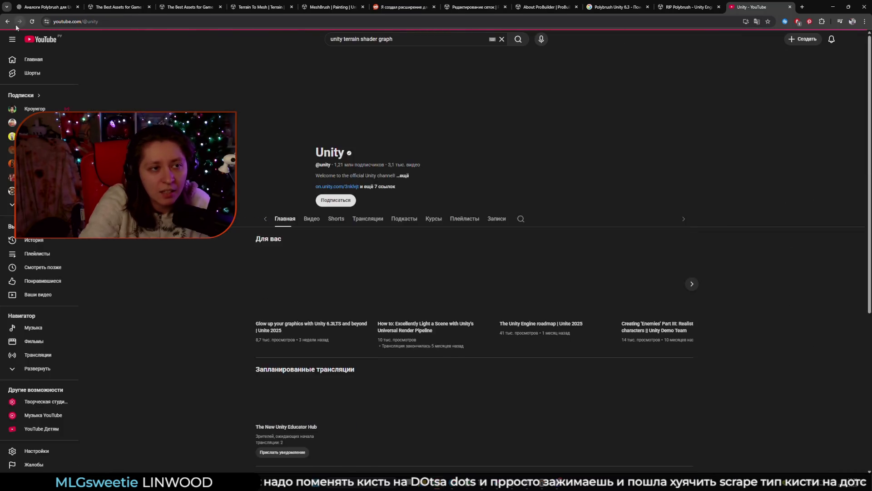
{"action": "left_click", "coordinate": [7, 21]}
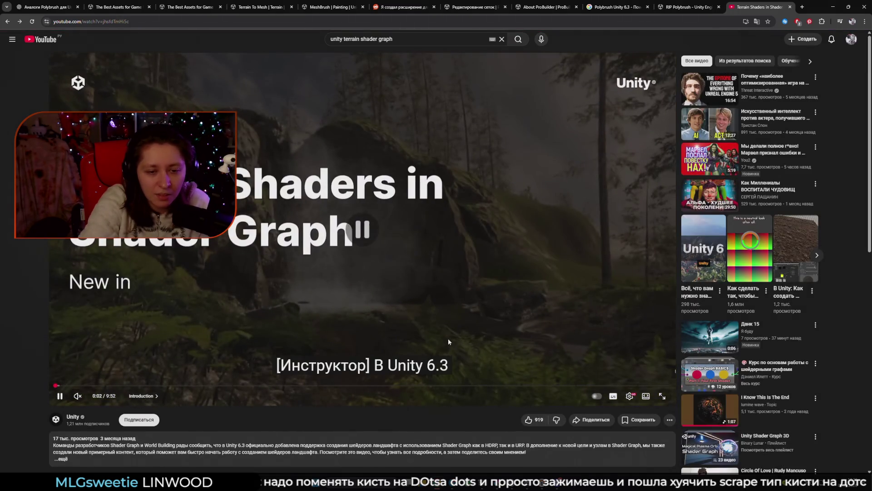
Jump to the Sample content chapter and skip ahead to the CSNOH Rotation Height sample
{"action": "left_click", "coordinate": [342, 386]}
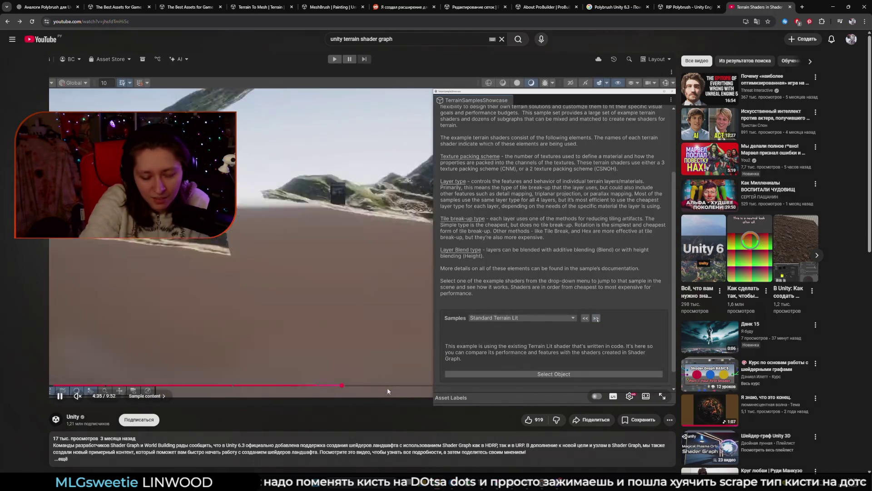
{"action": "left_click", "coordinate": [353, 386]}
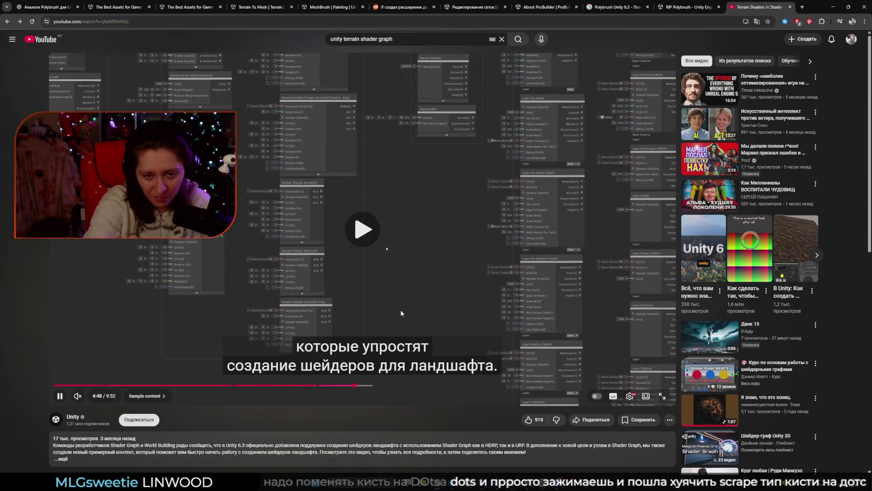
{"action": "key", "text": "Right"}
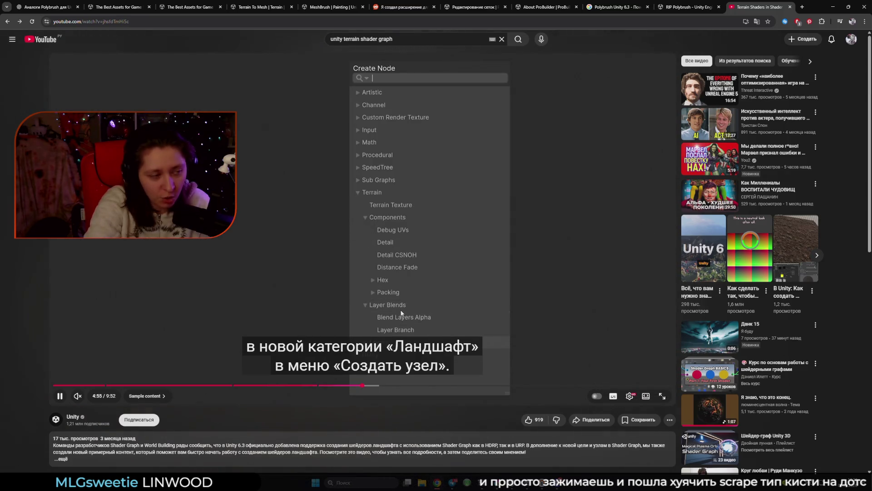
{"action": "key", "text": "Right"}
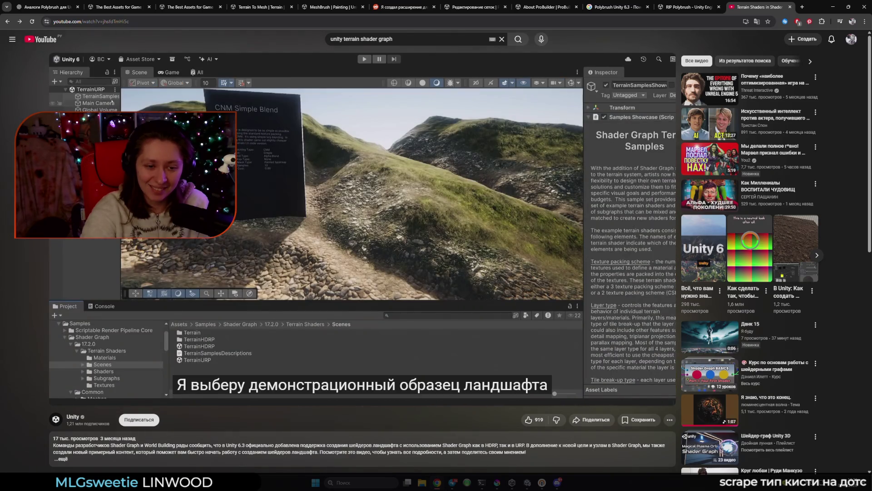
{"action": "key", "text": "l"}
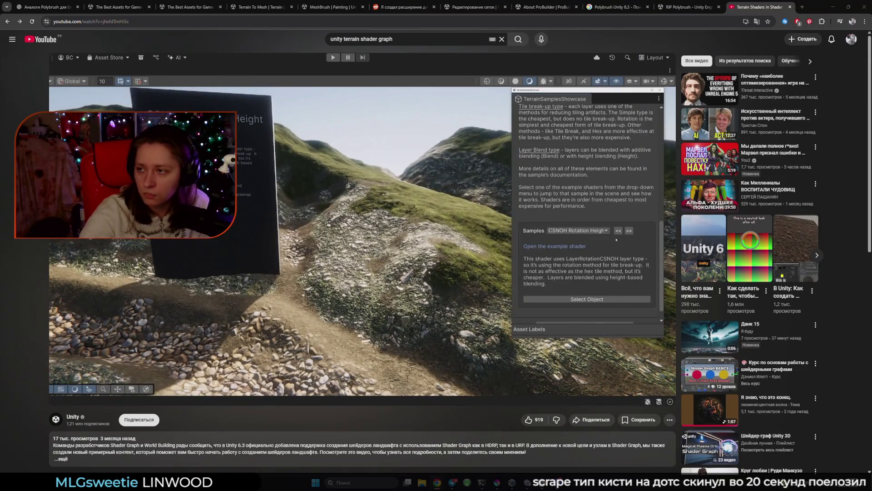
Skip ahead to the CSNOH Procedural Height sample near 7:20, then select part of the search query
{"action": "key", "text": "Right"}
{"action": "key", "text": "Right"}
{"action": "key", "text": "Right"}
{"action": "key", "text": "Right"}
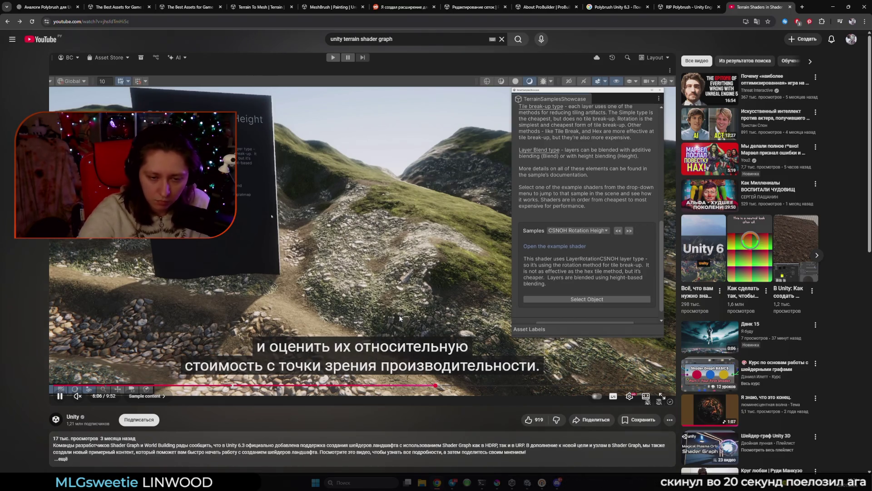
{"action": "key", "text": "Right"}
{"action": "key", "text": "Right"}
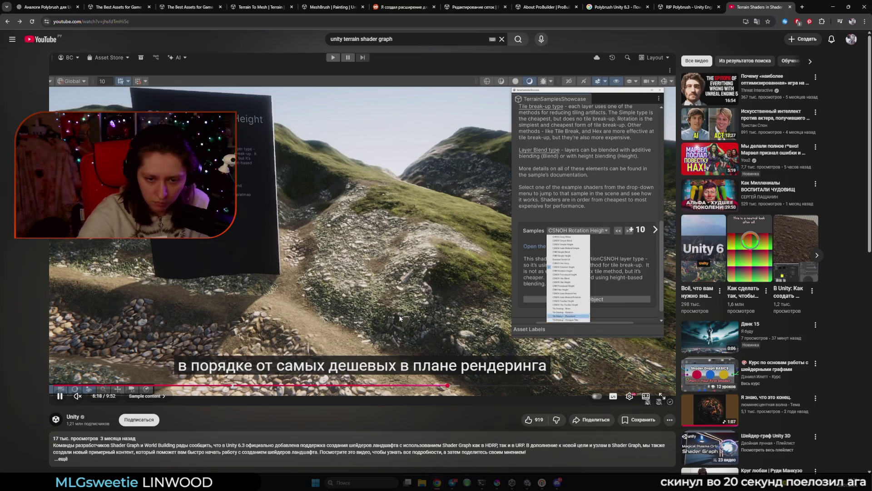
{"action": "key", "text": "Right"}
{"action": "key", "text": "Right"}
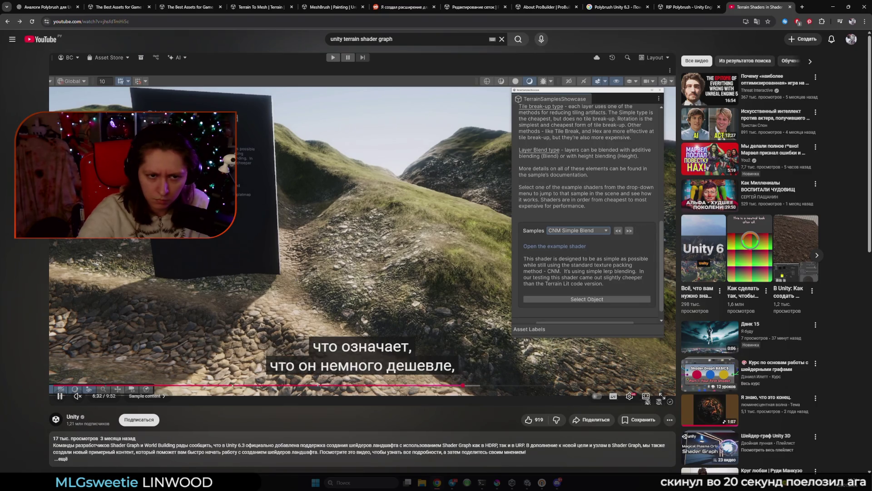
{"action": "key", "text": "Right"}
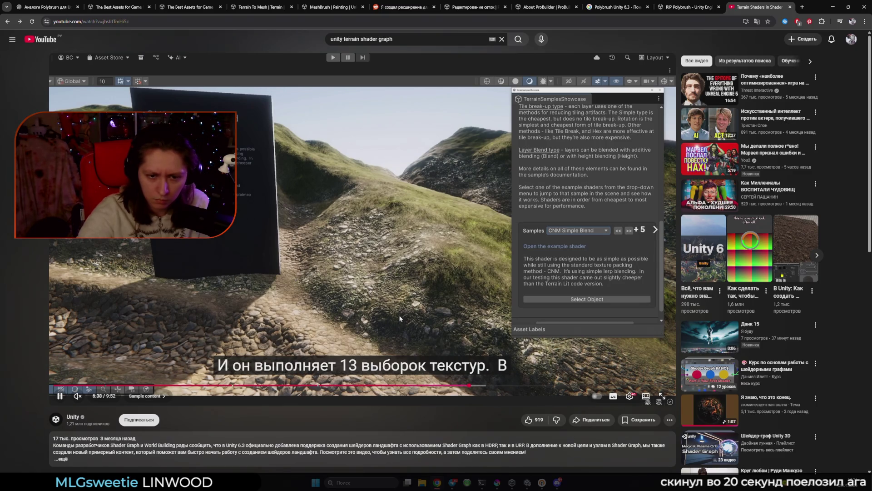
{"action": "key", "text": "Right"}
{"action": "key", "text": "Right"}
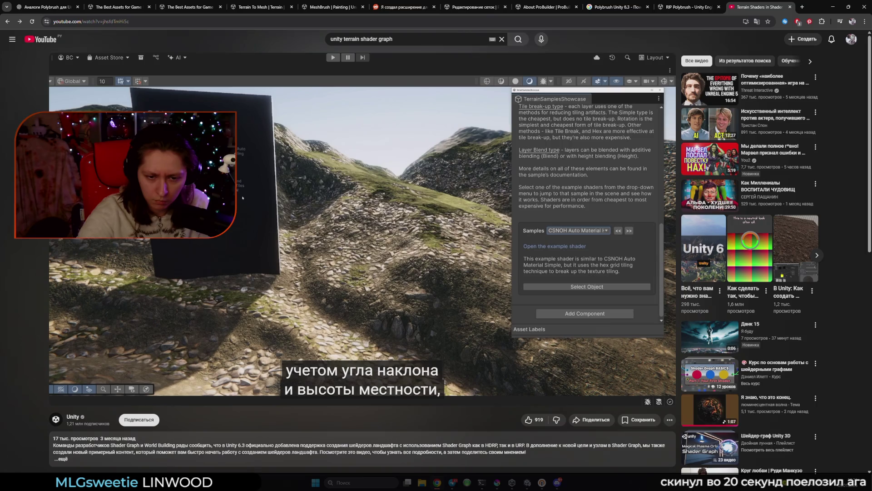
{"action": "key", "text": "Right"}
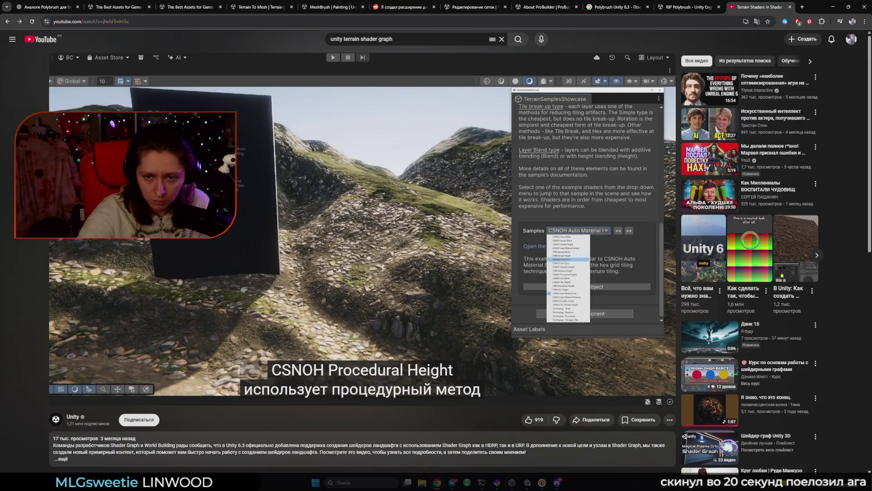
{"action": "key", "text": "Right"}
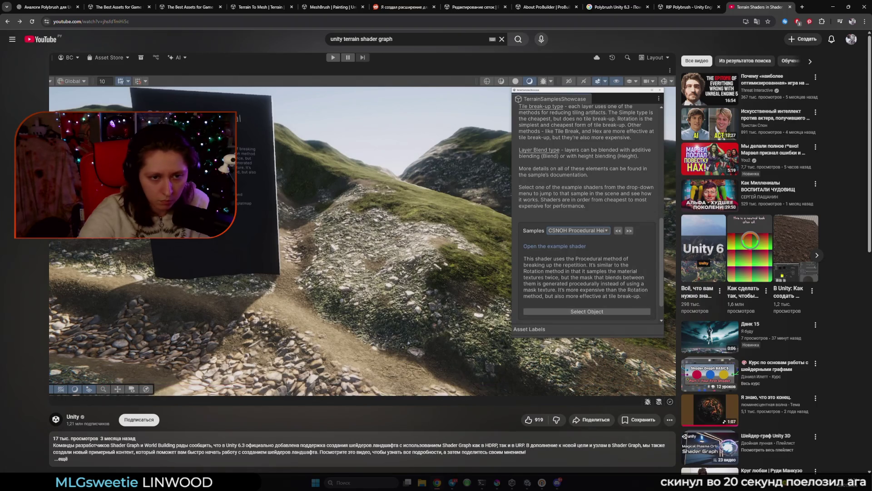
{"action": "key", "text": "Right"}
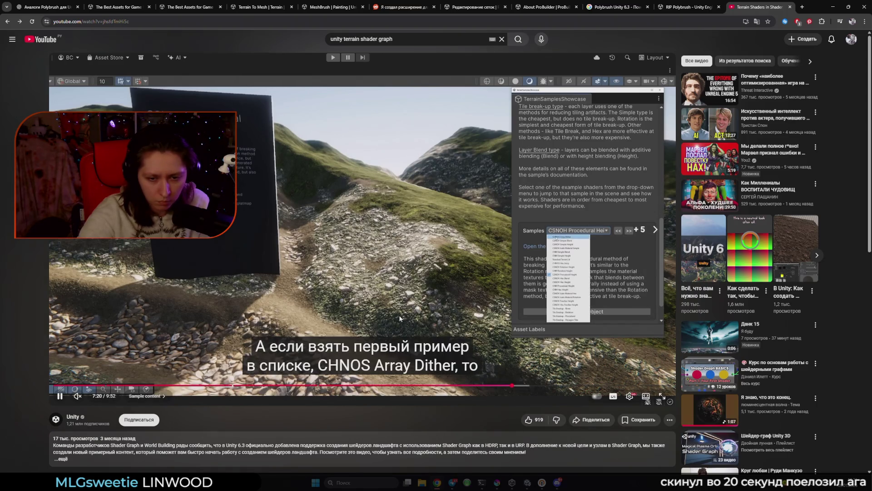
{"action": "mouse_move", "coordinate": [551, 485]}
{"action": "left_click_drag", "start_coordinate": [393, 39], "coordinate": [344, 32]}
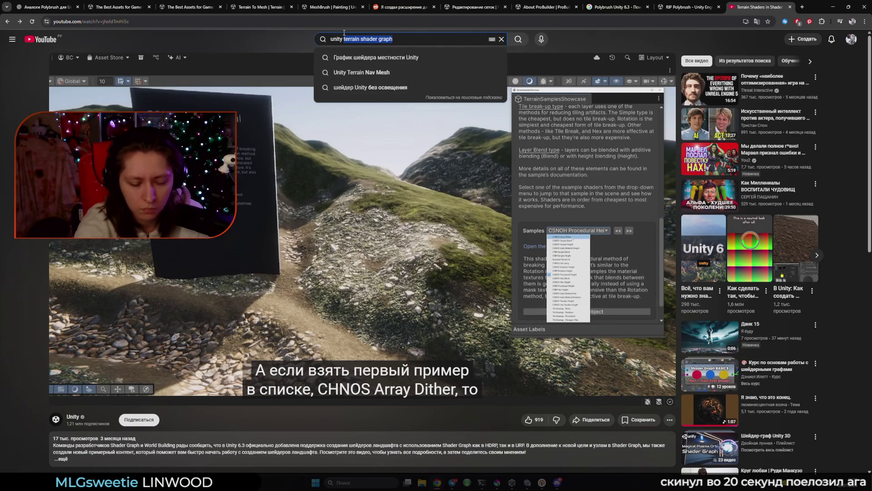
Search YouTube for 'unity vertex paint with shader'
{"action": "key", "text": "BackSpace"}
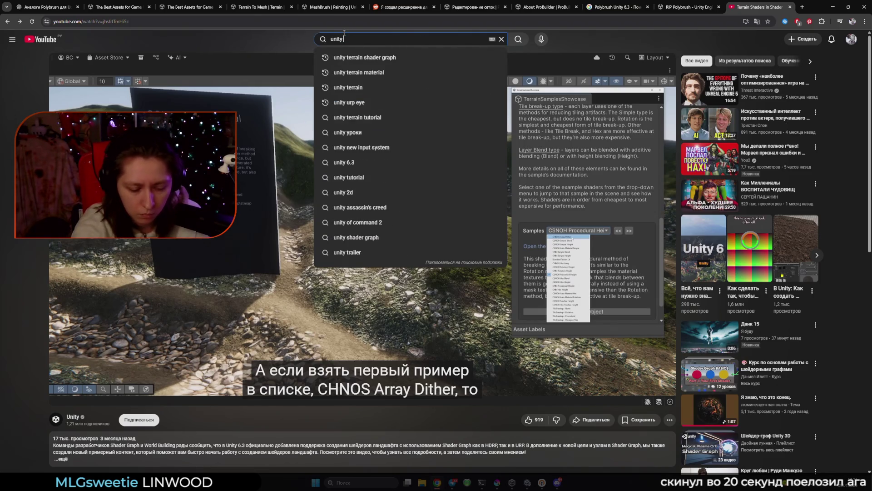
{"action": "type", "text": "vetex paint"}
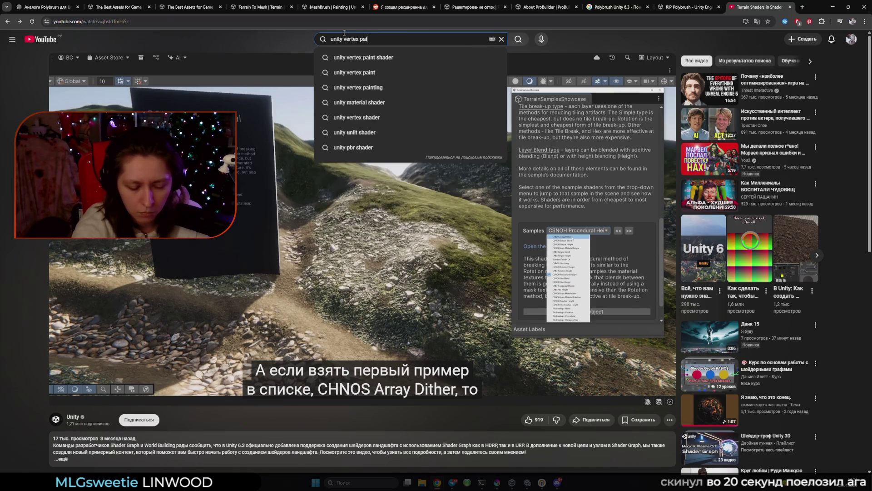
{"action": "type", "text": " with s"}
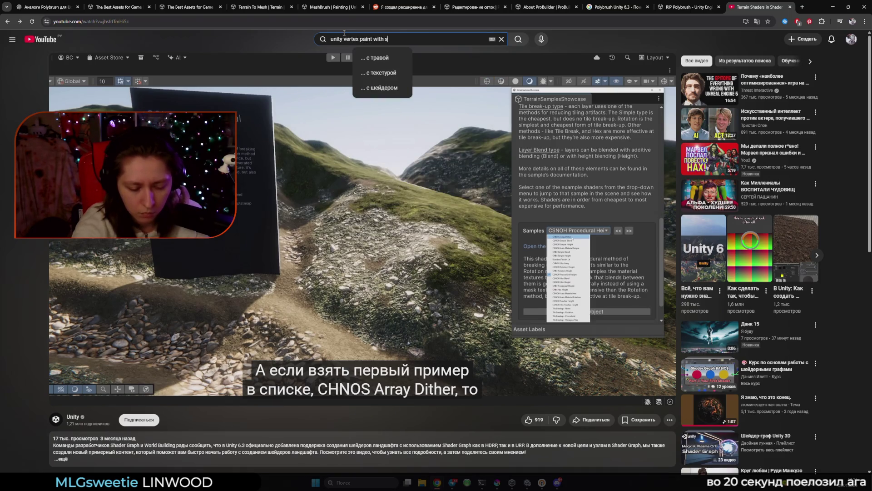
{"action": "type", "text": "hader"}
{"action": "key", "text": "Return"}
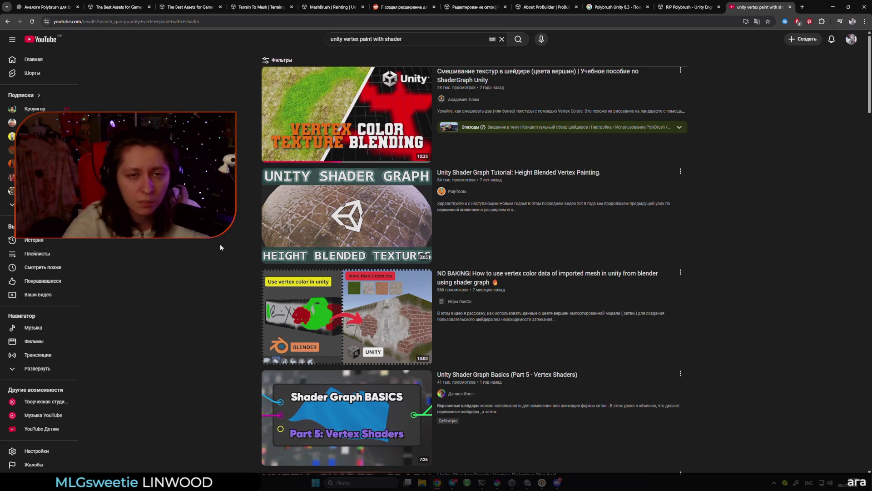
{"action": "left_click", "coordinate": [349, 39]}
Search 'unity Terrain vertex paint with shader', browse the results, and open the terrain painting Short
{"action": "type", "text": "Te"}
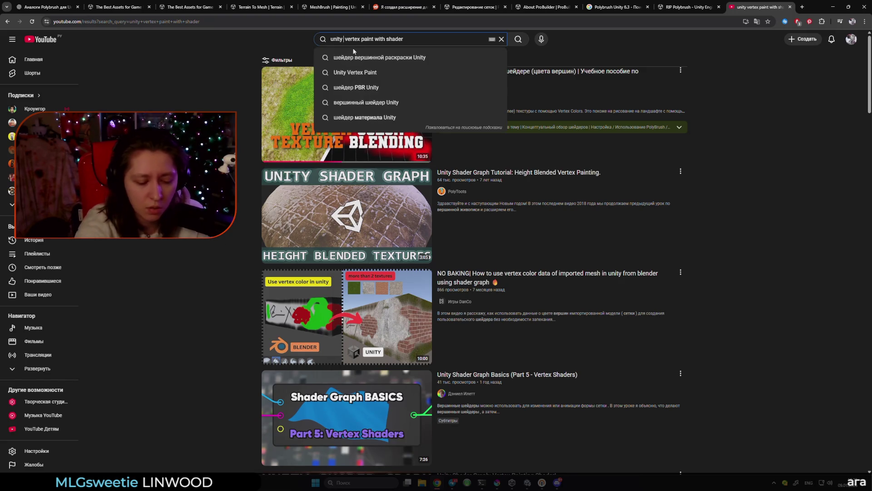
{"action": "type", "text": "rrain"}
{"action": "key", "text": "Return"}
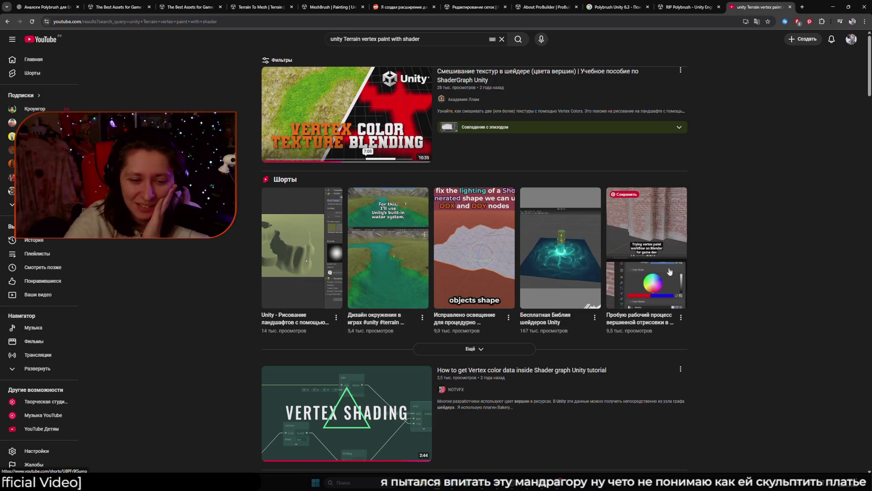
{"action": "scroll", "coordinate": [277, 245], "scroll_direction": "down", "scroll_amount": 4}
{"action": "scroll", "coordinate": [274, 242], "scroll_direction": "up", "scroll_amount": 4}
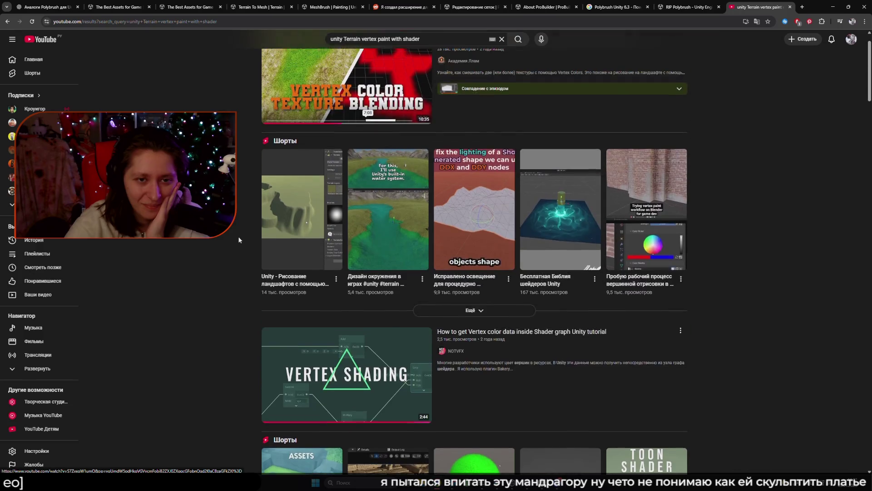
{"action": "left_click", "coordinate": [286, 274]}
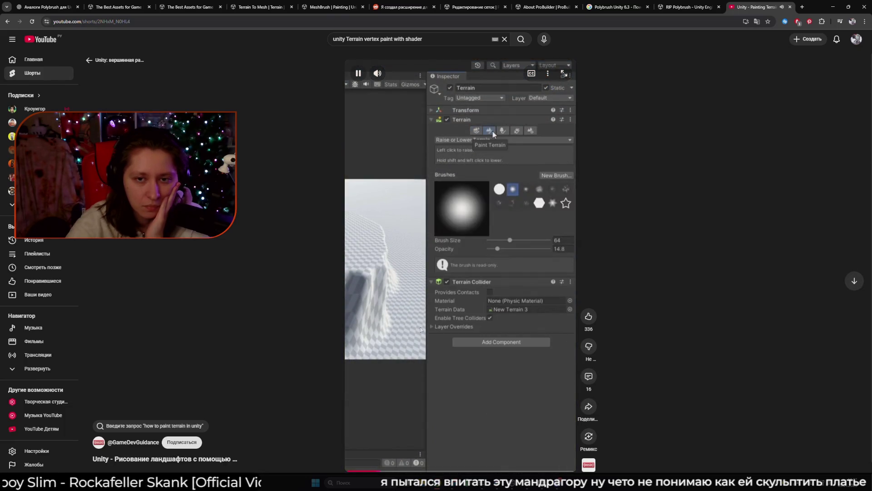
Pause the 'Unity - Painting Terrains with Textures!' Short and switch back to the Unity editor
{"action": "left_click", "coordinate": [367, 316]}
{"action": "mouse_move", "coordinate": [481, 485]}
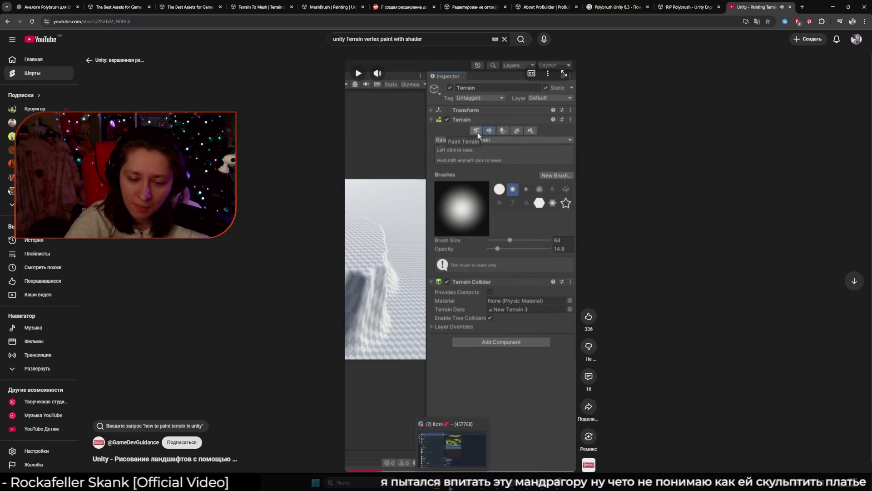
{"action": "mouse_move", "coordinate": [527, 483]}
{"action": "left_click", "coordinate": [527, 447]}
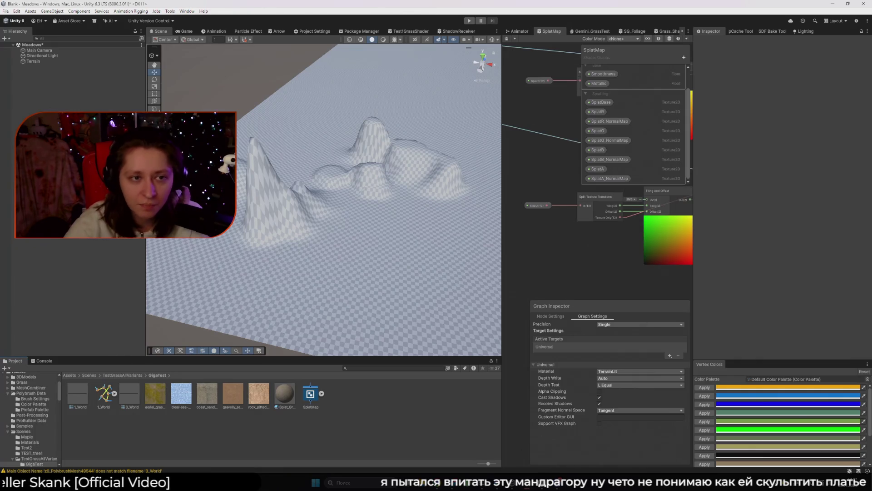
Select the Terrain in the Hierarchy, then pause the tutorial Short in Chrome
{"action": "left_click", "coordinate": [292, 149]}
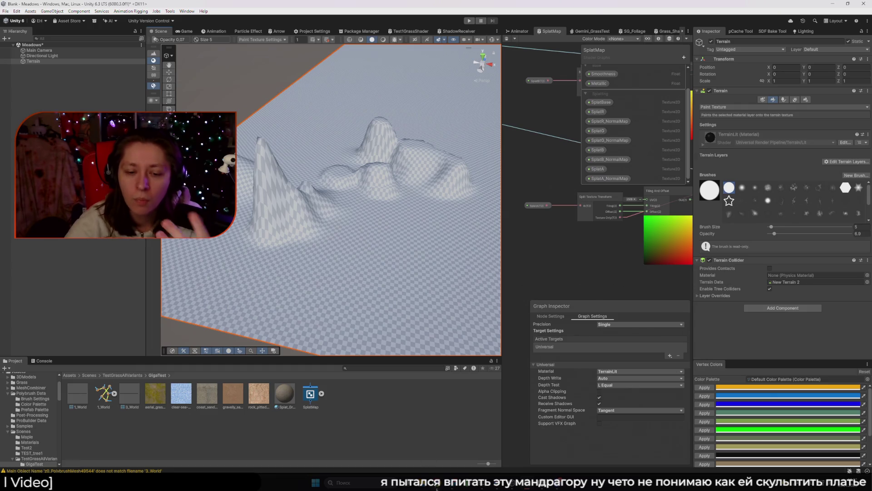
{"action": "mouse_move", "coordinate": [437, 483]}
{"action": "left_click", "coordinate": [448, 445]}
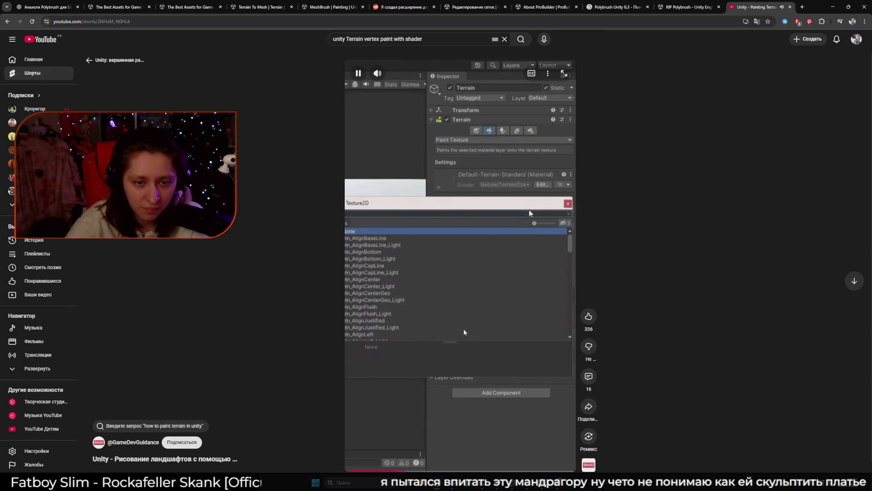
{"action": "left_click", "coordinate": [463, 329]}
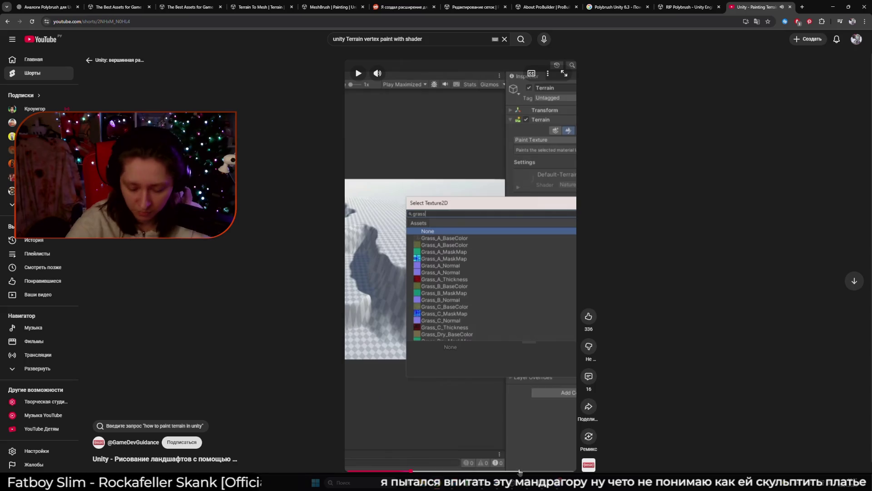
Keep Paint Texture as the terrain tool and choose Edit Terrain Layers > Create Layer
{"action": "key", "text": "alt+Tab"}
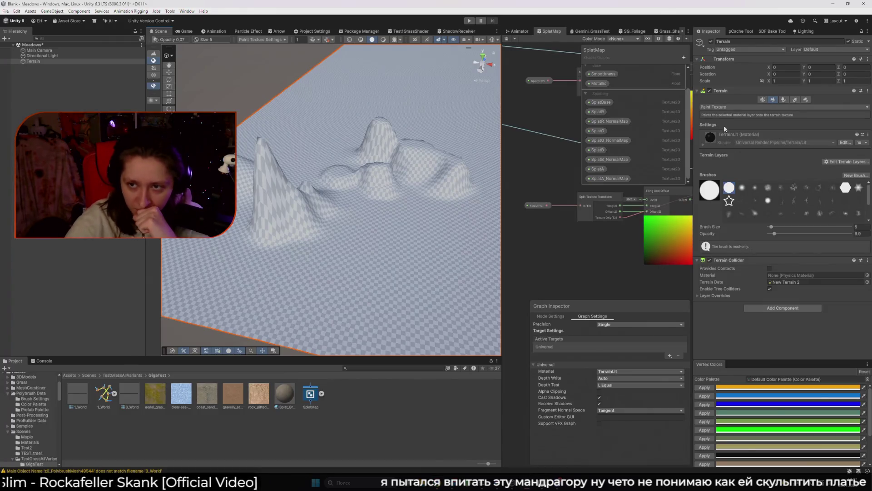
{"action": "left_click", "coordinate": [737, 108]}
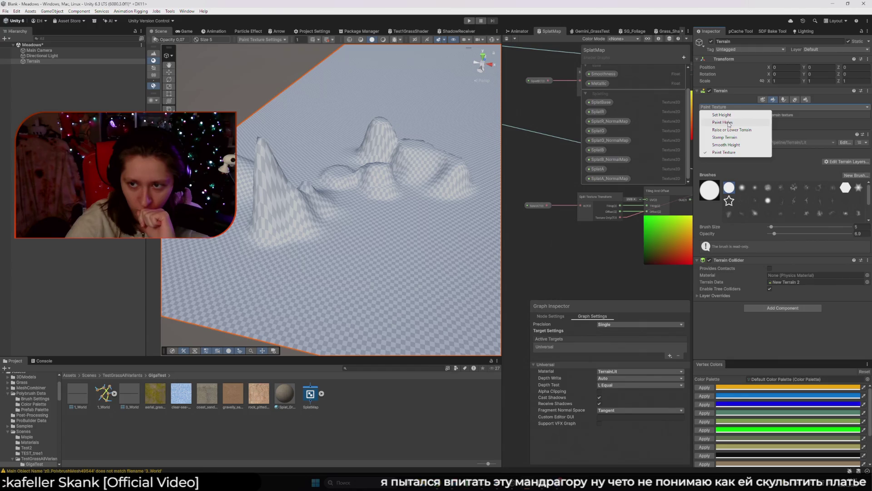
{"action": "left_click", "coordinate": [725, 152]}
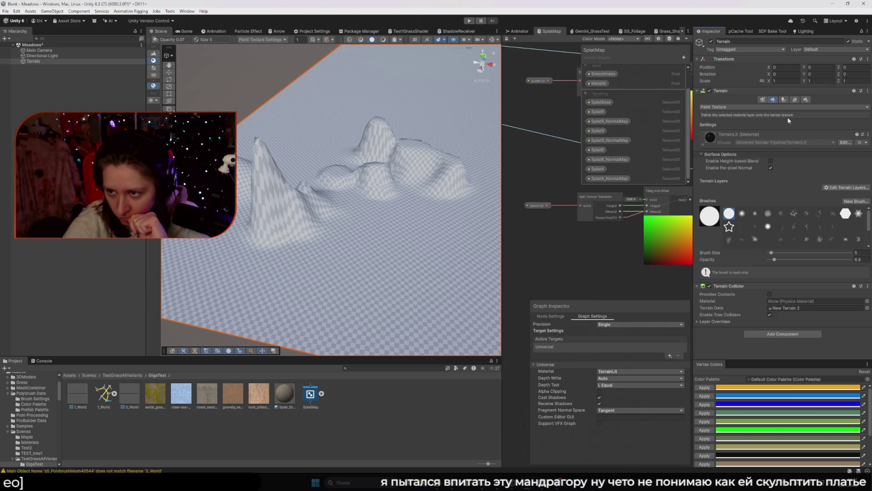
{"action": "left_click", "coordinate": [846, 187]}
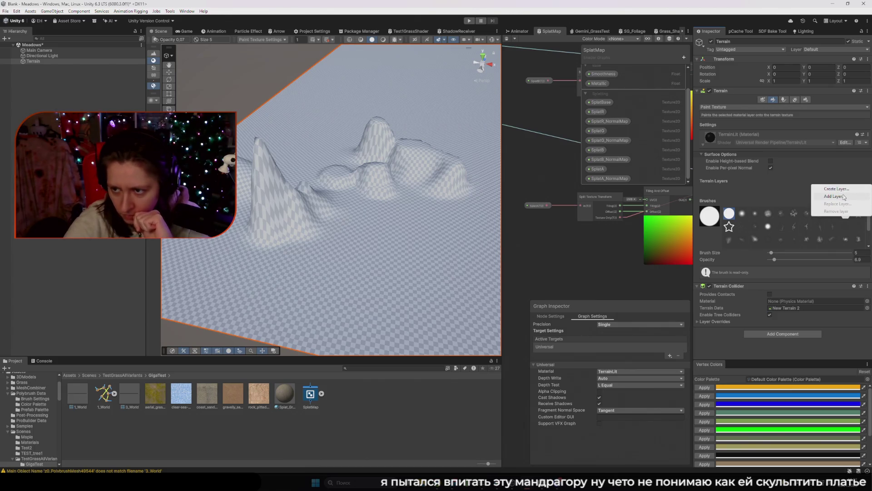
{"action": "left_click", "coordinate": [837, 189]}
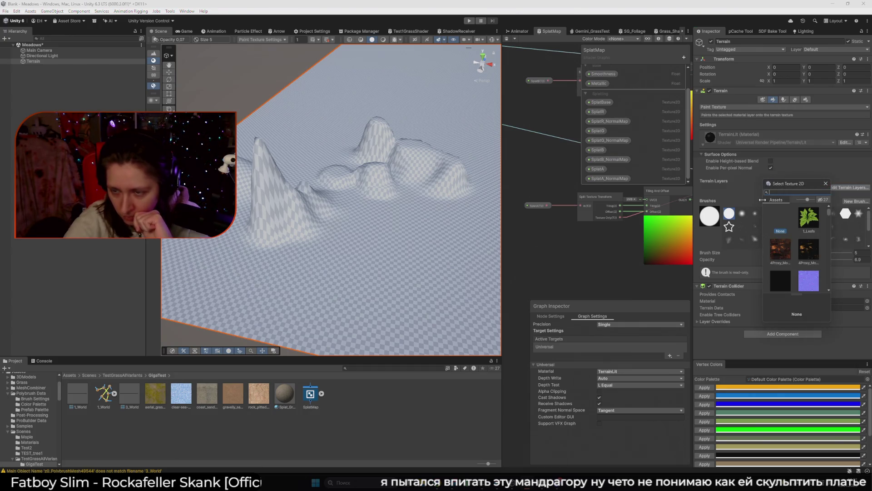
{"action": "left_click", "coordinate": [462, 458]}
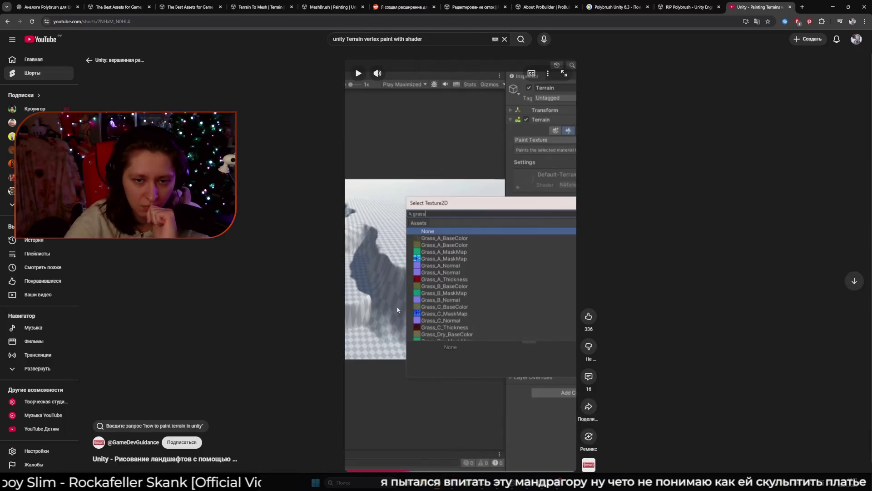
Add the Grass_A layer from the enlarged Add Layer picker, covering the terrain in grass
{"action": "left_click", "coordinate": [396, 310]}
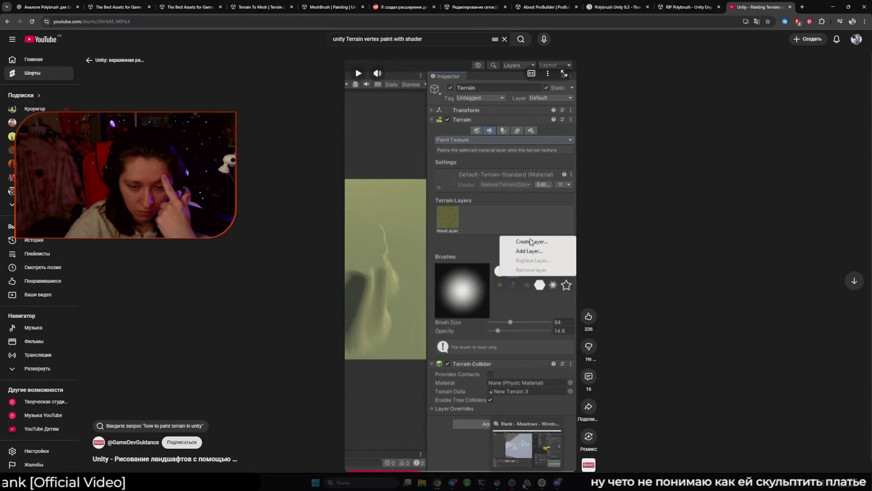
{"action": "left_click", "coordinate": [524, 459]}
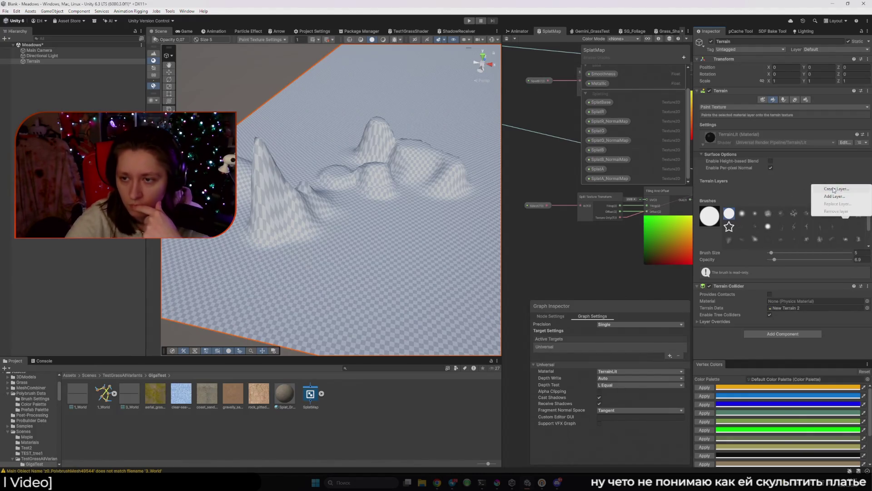
{"action": "left_click", "coordinate": [837, 198]}
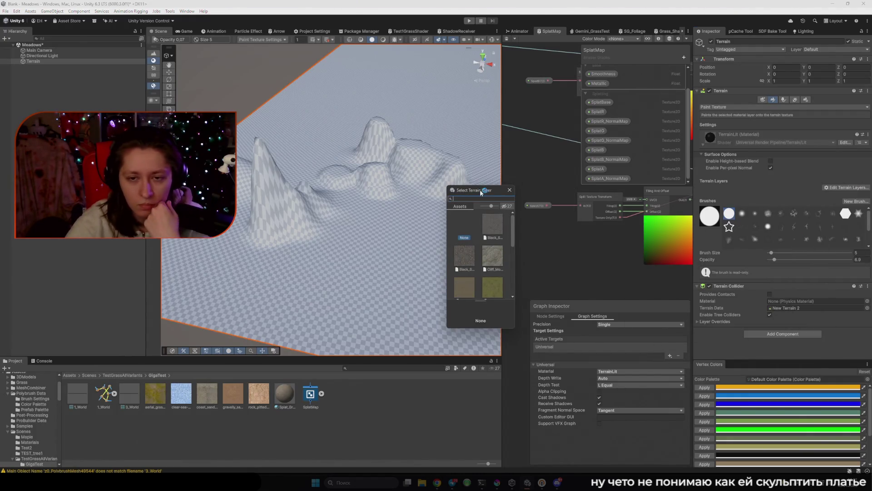
{"action": "left_click_drag", "start_coordinate": [515, 236], "coordinate": [623, 237]}
{"action": "left_click_drag", "start_coordinate": [557, 327], "coordinate": [557, 450]}
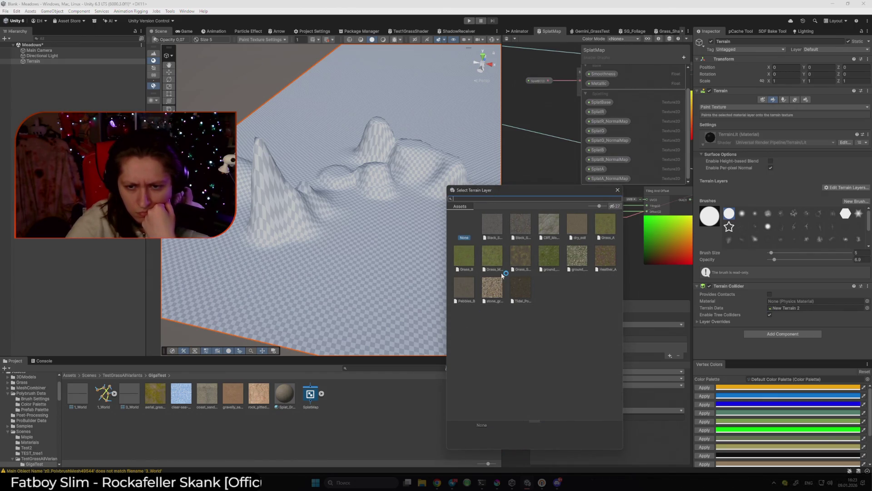
{"action": "left_click", "coordinate": [554, 261]}
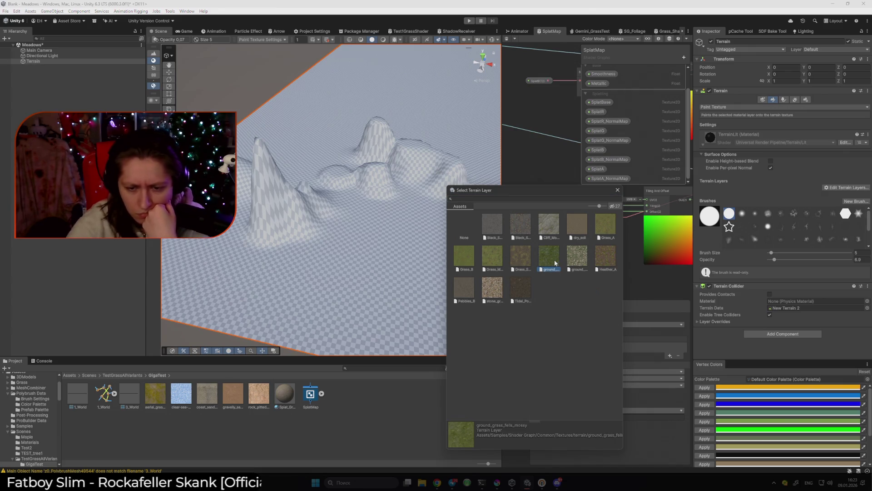
{"action": "double_click", "coordinate": [604, 225]}
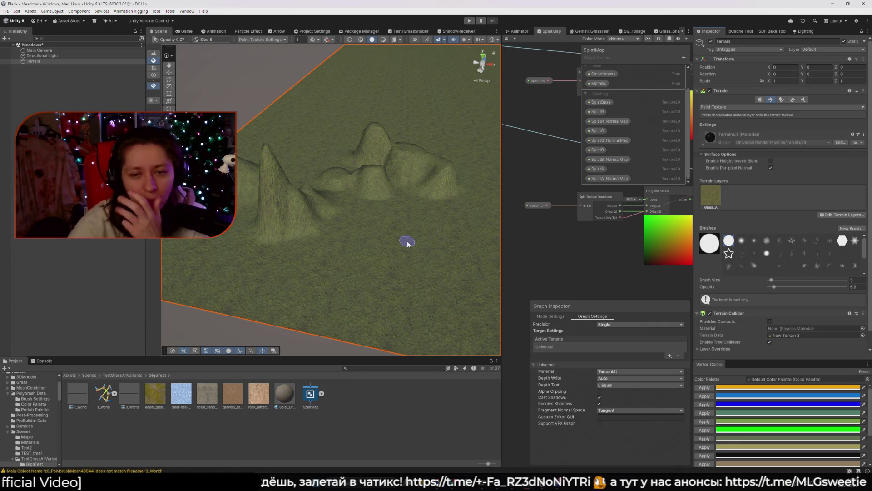
{"action": "left_click_drag", "start_coordinate": [343, 245], "coordinate": [675, 242]}
{"action": "left_click", "coordinate": [822, 215]}
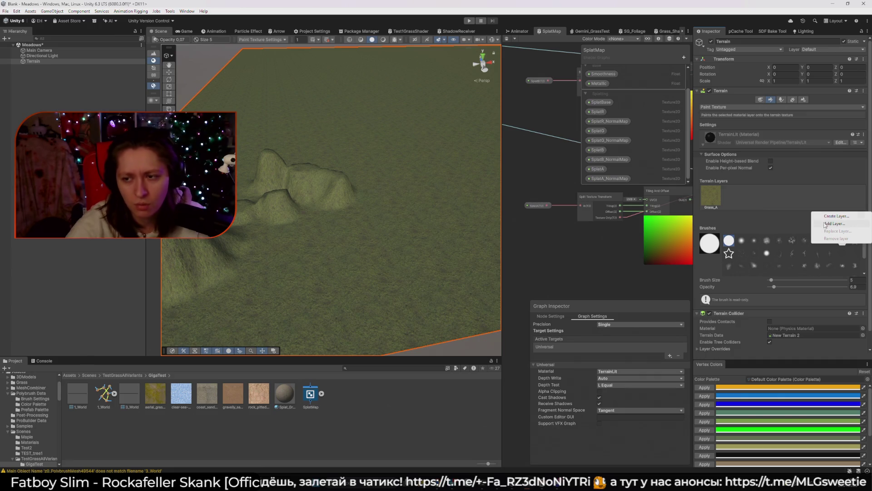
Add the Black_Sand_Rocks_B terrain layer and paint a first V-shaped rocky stroke
{"action": "left_click", "coordinate": [825, 224]}
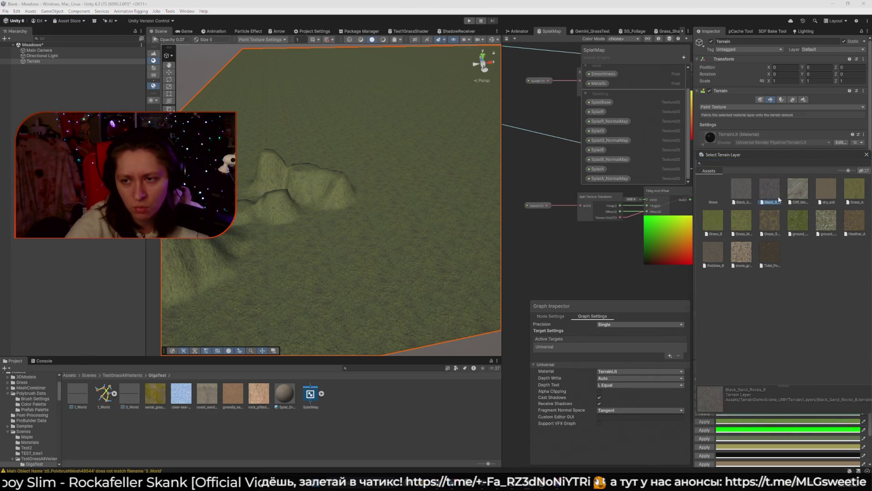
{"action": "double_click", "coordinate": [779, 199]}
{"action": "mouse_move", "coordinate": [375, 235]}
{"action": "left_mouse_down"}
{"action": "mouse_move", "coordinate": [383, 259]}
{"action": "mouse_move", "coordinate": [413, 259]}
{"action": "left_mouse_up"}
{"action": "mouse_move", "coordinate": [454, 282]}
{"action": "left_mouse_down"}
{"action": "mouse_move", "coordinate": [424, 273]}
{"action": "mouse_move", "coordinate": [407, 252]}
{"action": "left_mouse_up"}
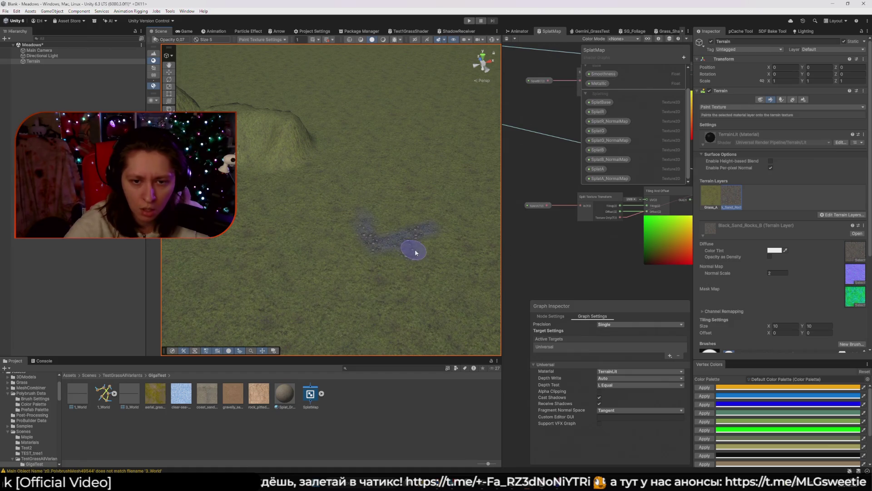
Zoom out, paint a wide rocky patch, and adjust Brush Opacity from near zero upward
{"action": "key", "text": "Right"}
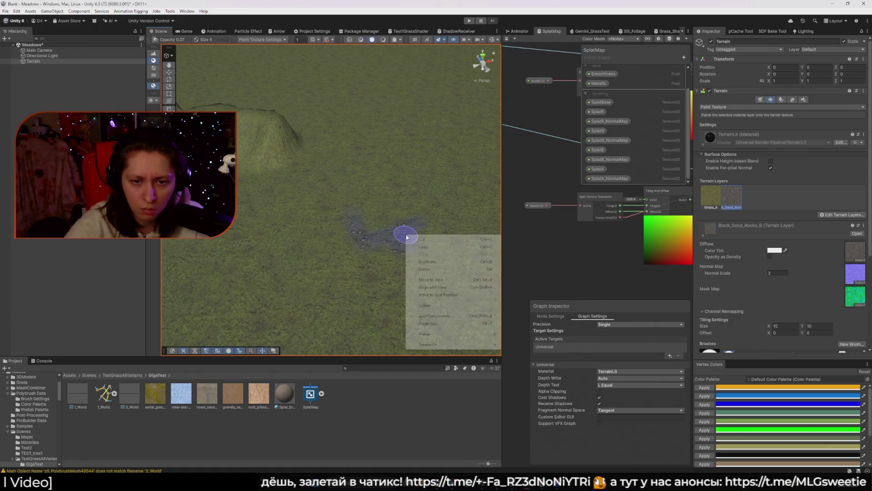
{"action": "scroll", "coordinate": [708, 218], "scroll_direction": "down", "scroll_amount": 5}
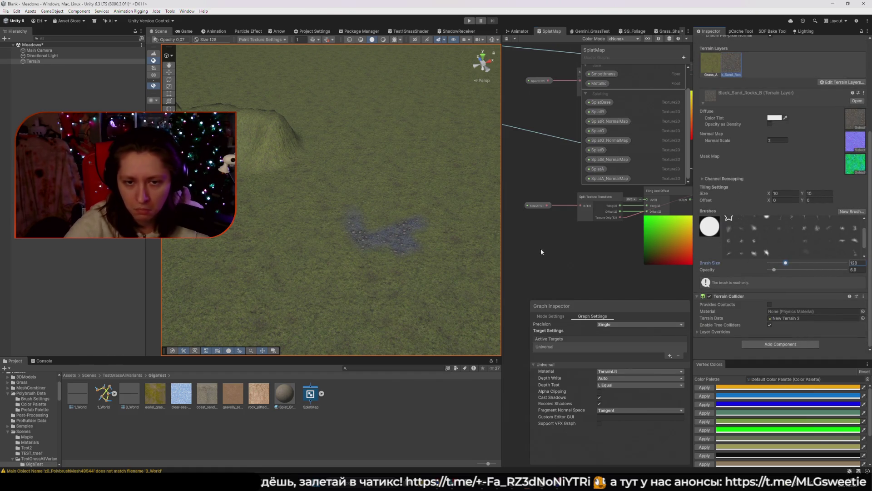
{"action": "scroll", "coordinate": [403, 218], "scroll_direction": "down", "scroll_amount": 3}
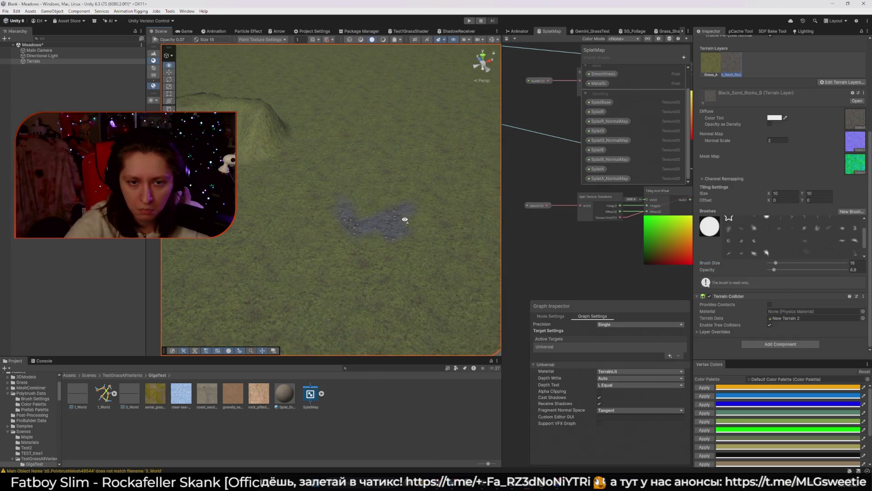
{"action": "mouse_move", "coordinate": [383, 146]}
{"action": "left_mouse_down"}
{"action": "mouse_move", "coordinate": [462, 222]}
{"action": "mouse_move", "coordinate": [375, 141]}
{"action": "mouse_move", "coordinate": [452, 237]}
{"action": "mouse_move", "coordinate": [395, 289]}
{"action": "mouse_move", "coordinate": [298, 259]}
{"action": "mouse_move", "coordinate": [366, 210]}
{"action": "left_mouse_up"}
{"action": "left_click", "coordinate": [770, 270]}
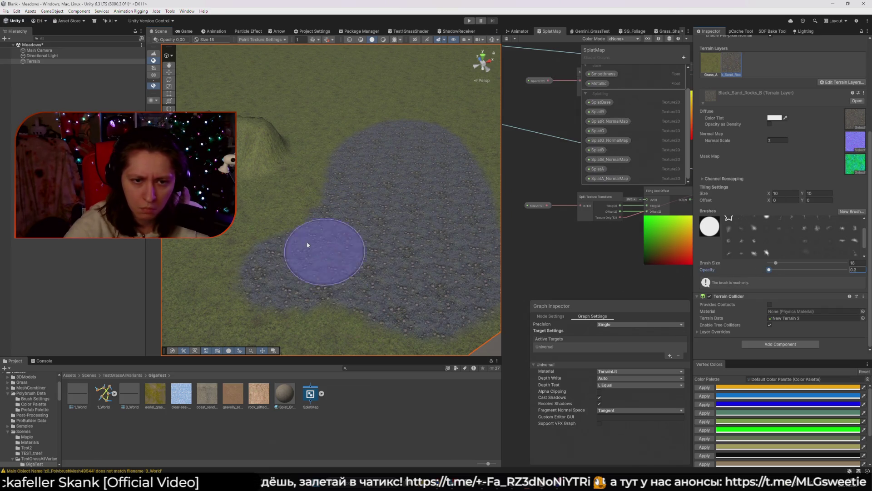
{"action": "mouse_move", "coordinate": [312, 211]}
{"action": "left_mouse_down", "text": "alt"}
{"action": "mouse_move", "coordinate": [286, 238]}
{"action": "mouse_move", "coordinate": [290, 227]}
{"action": "left_mouse_up", "text": "alt"}
{"action": "left_click_drag", "start_coordinate": [770, 270], "coordinate": [771, 270]}
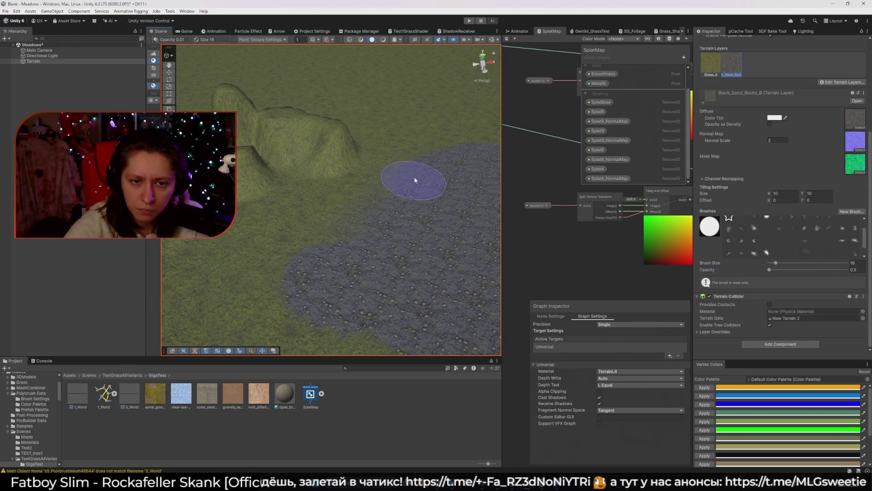
{"action": "left_click_drag", "start_coordinate": [377, 239], "coordinate": [364, 249], "text": "alt"}
Switch the scene to Wireframe draw mode, then back to Shaded, while inspecting the rocky edge
{"action": "key", "text": "q"}
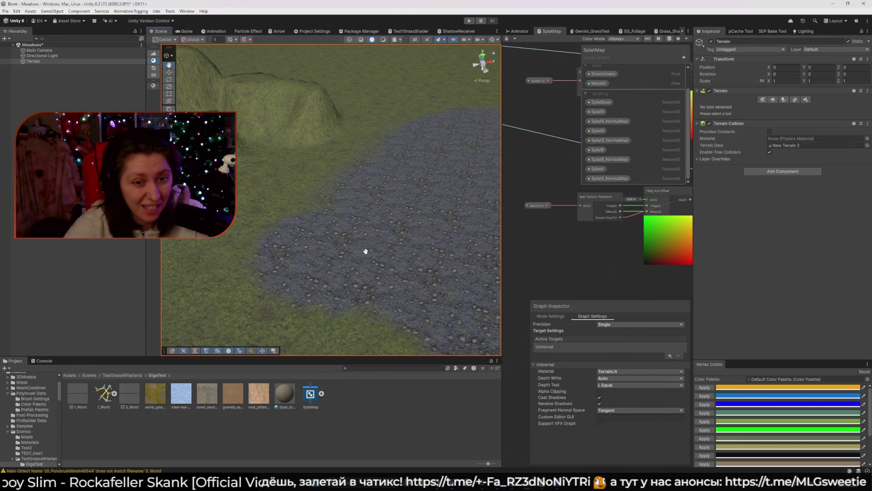
{"action": "mouse_move", "coordinate": [376, 195]}
{"action": "left_mouse_down", "text": "alt"}
{"action": "mouse_move", "coordinate": [341, 209]}
{"action": "mouse_move", "coordinate": [360, 215]}
{"action": "left_mouse_up", "text": "alt"}
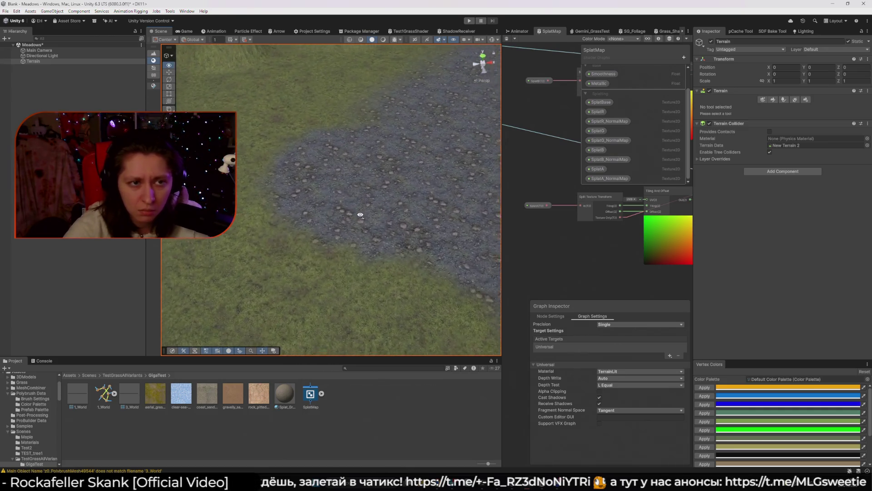
{"action": "key", "text": "F4"}
{"action": "left_click_drag", "start_coordinate": [381, 167], "coordinate": [384, 169], "text": "alt"}
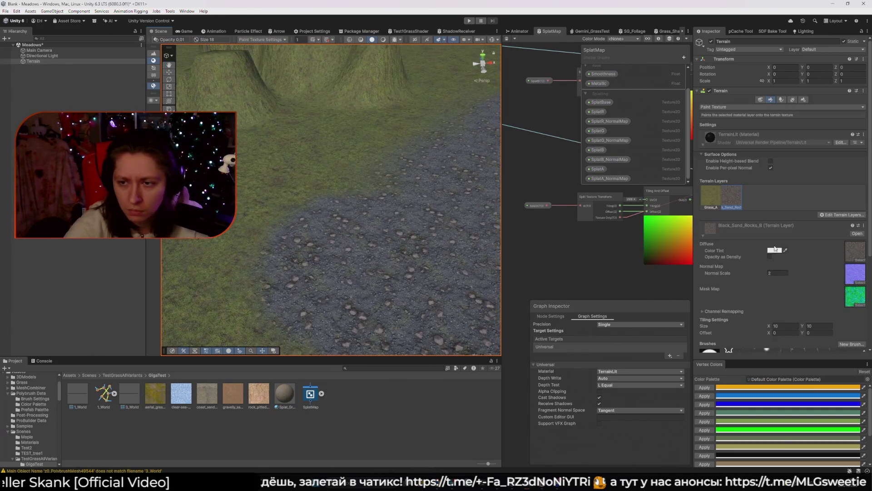
{"action": "scroll", "coordinate": [775, 249], "scroll_direction": "down", "scroll_amount": 4}
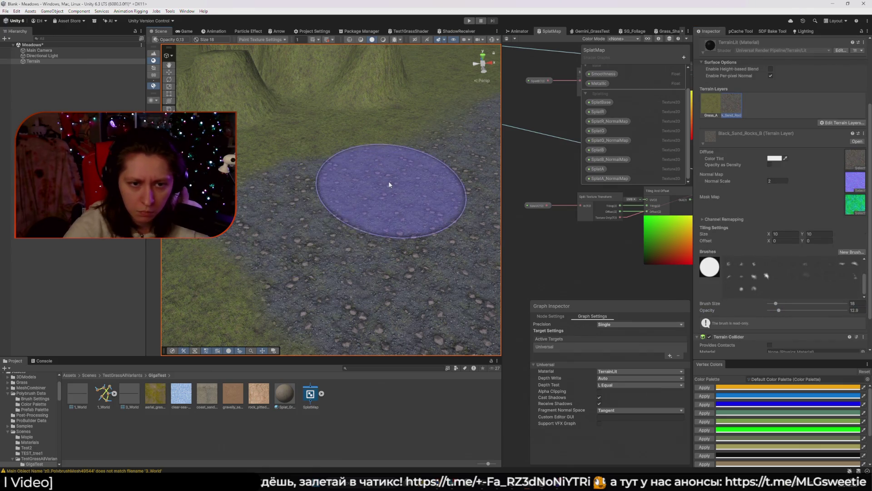
{"action": "left_click", "coordinate": [349, 40]}
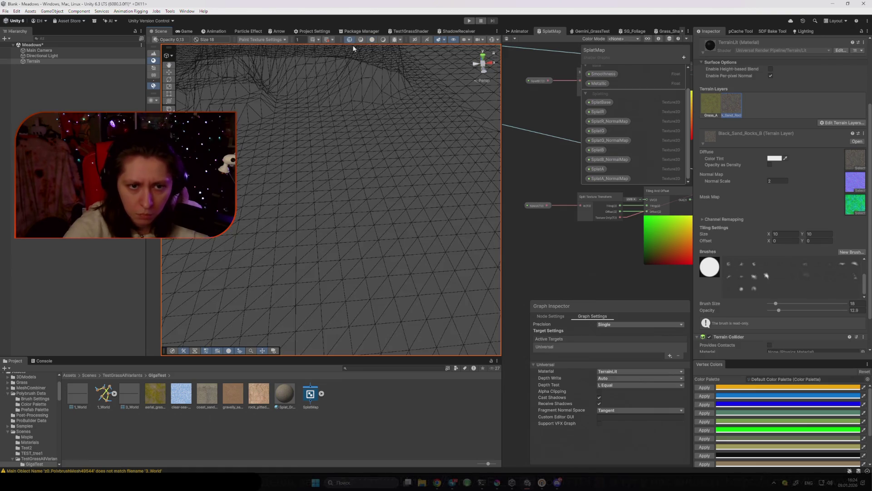
{"action": "left_click_drag", "start_coordinate": [358, 48], "coordinate": [348, 189]}
{"action": "key", "text": "w"}
{"action": "left_click", "coordinate": [371, 40]}
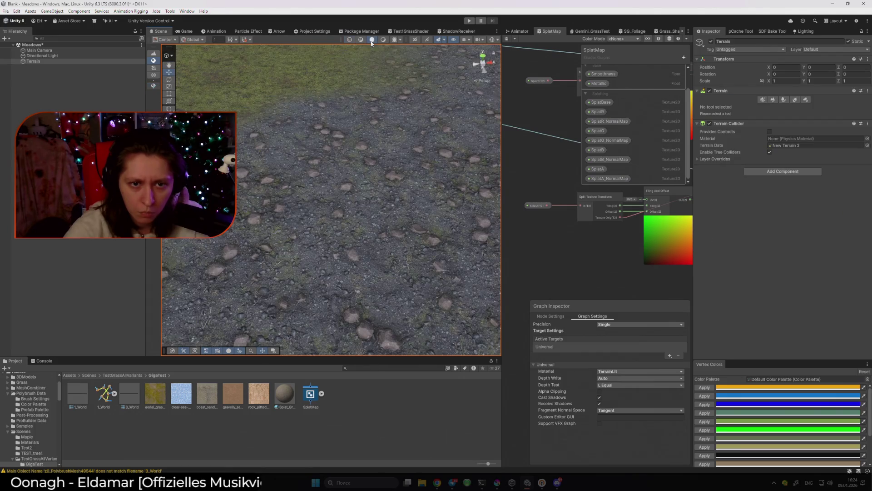
{"action": "mouse_move", "coordinate": [343, 120]}
{"action": "left_mouse_down"}
{"action": "mouse_move", "coordinate": [331, 72]}
{"action": "mouse_move", "coordinate": [347, 142]}
{"action": "mouse_move", "coordinate": [414, 85]}
{"action": "mouse_move", "coordinate": [439, 137]}
{"action": "mouse_move", "coordinate": [419, 94]}
{"action": "mouse_move", "coordinate": [405, 103]}
{"action": "mouse_move", "coordinate": [379, 74]}
{"action": "left_mouse_up"}
In Shaded Wireframe mode, undo a stroke, set Brush Size to 2, and paint a rocky strip
{"action": "left_click", "coordinate": [361, 40]}
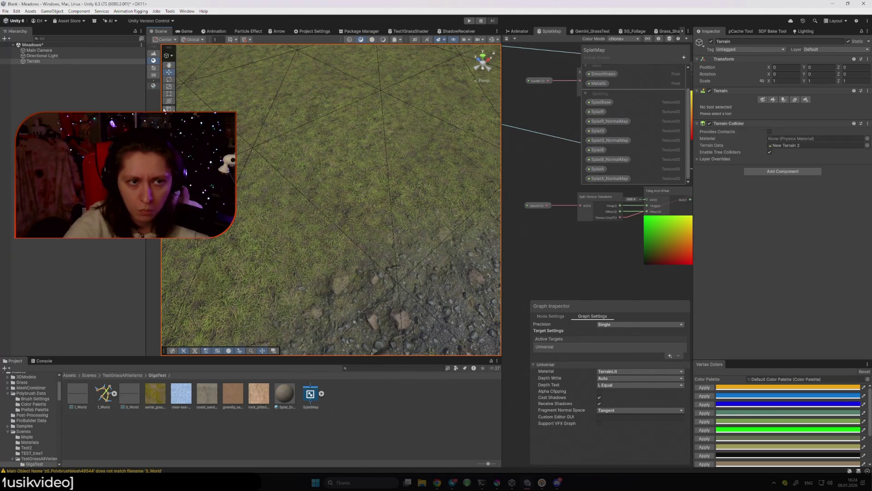
{"action": "key", "text": "shift+w"}
{"action": "scroll", "coordinate": [769, 295], "scroll_direction": "down", "scroll_amount": 2}
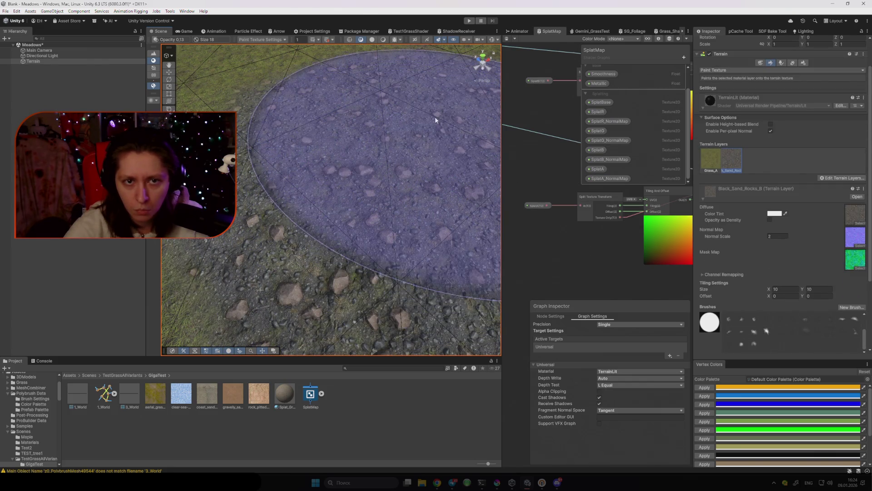
{"action": "mouse_move", "coordinate": [388, 215]}
{"action": "left_mouse_down"}
{"action": "mouse_move", "coordinate": [323, 175]}
{"action": "mouse_move", "coordinate": [402, 180]}
{"action": "left_mouse_up"}
{"action": "key", "text": "ctrl+z"}
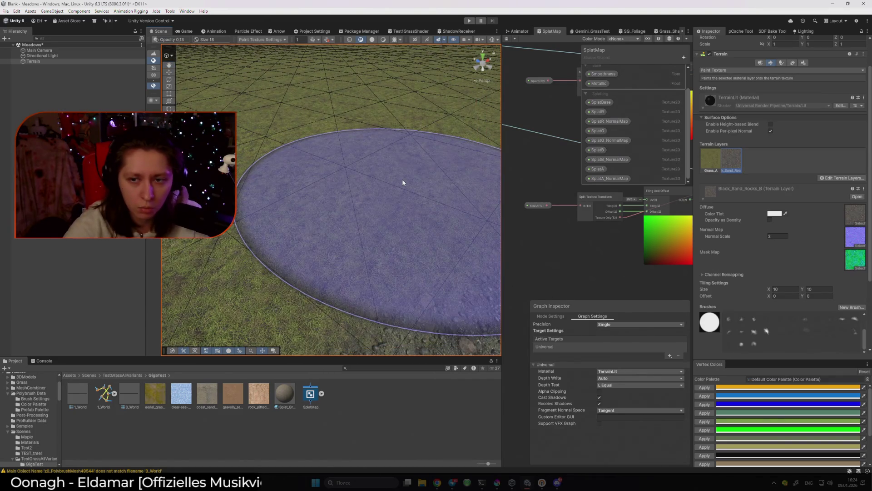
{"action": "scroll", "coordinate": [718, 265], "scroll_direction": "down", "scroll_amount": 2}
{"action": "scroll", "coordinate": [719, 265], "scroll_direction": "down", "scroll_amount": 2}
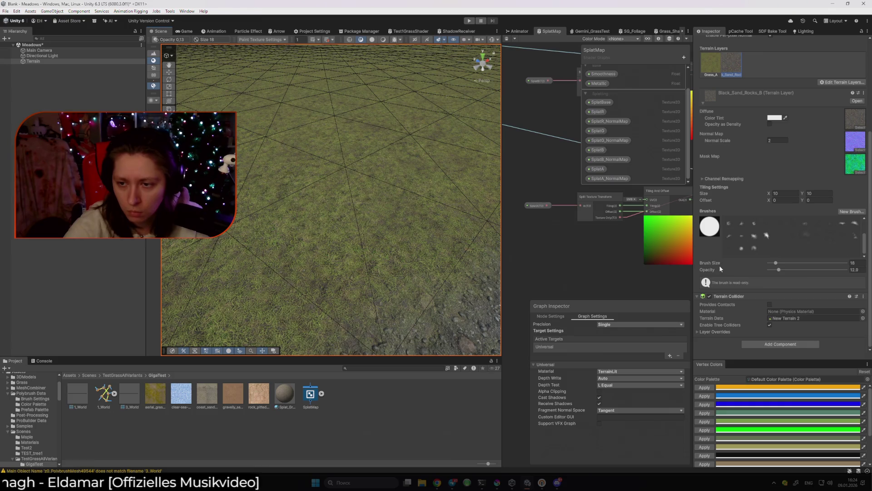
{"action": "left_click_drag", "start_coordinate": [775, 263], "coordinate": [769, 262]}
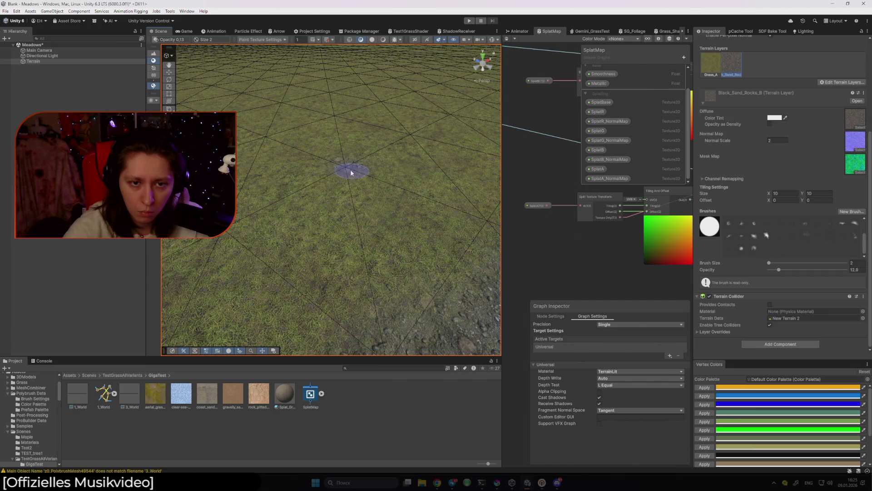
{"action": "mouse_move", "coordinate": [478, 221]}
{"action": "left_mouse_down"}
{"action": "mouse_move", "coordinate": [419, 321]}
{"action": "mouse_move", "coordinate": [370, 262]}
{"action": "mouse_move", "coordinate": [357, 232]}
{"action": "left_mouse_up"}
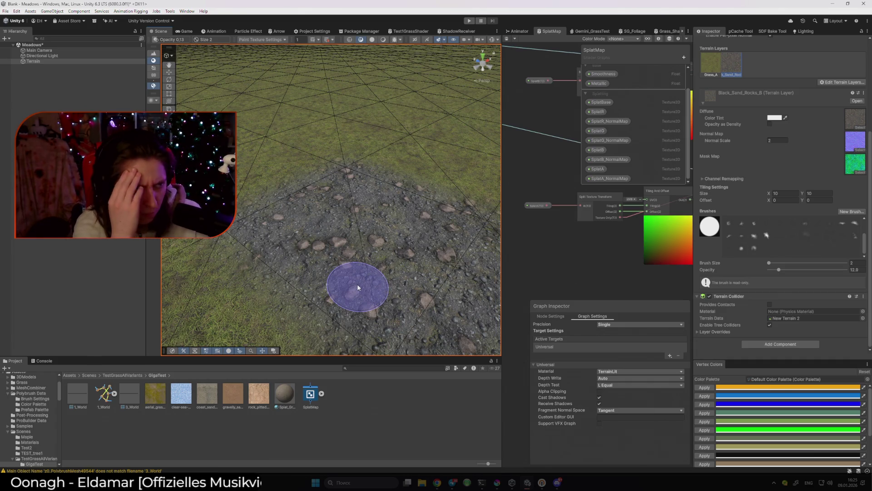
{"action": "mouse_move", "coordinate": [358, 284]}
{"action": "left_mouse_down"}
{"action": "mouse_move", "coordinate": [335, 230]}
{"action": "mouse_move", "coordinate": [331, 237]}
{"action": "left_mouse_up"}
Exit painting, bring the paused terrain-painting Short forward, then go to the ChatGPT tab
{"action": "key", "text": "q"}
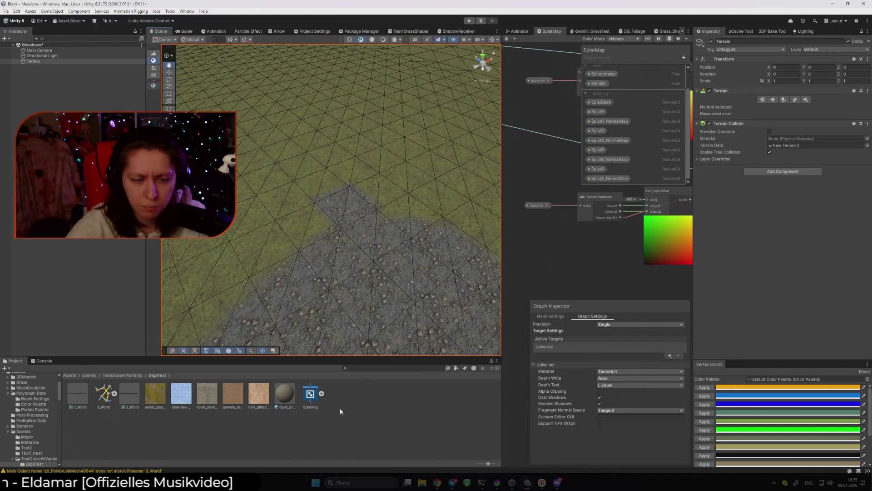
{"action": "mouse_move", "coordinate": [437, 483]}
{"action": "left_click", "coordinate": [452, 460]}
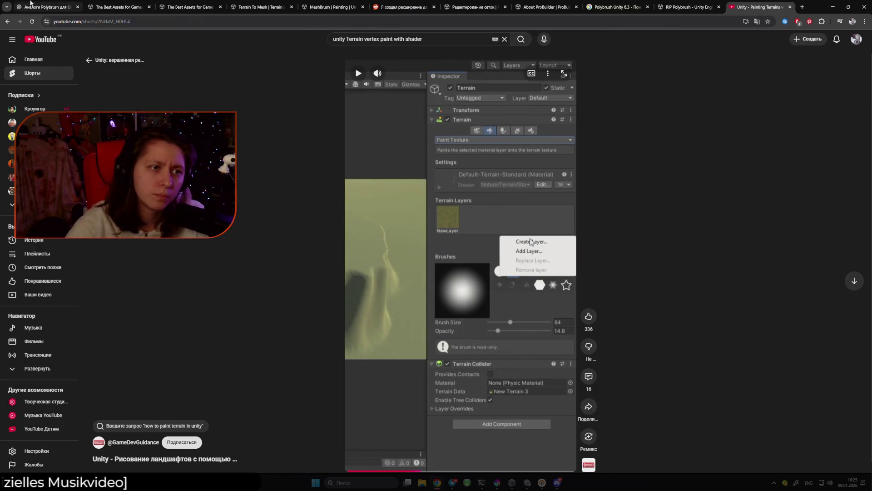
{"action": "left_click", "coordinate": [45, 7]}
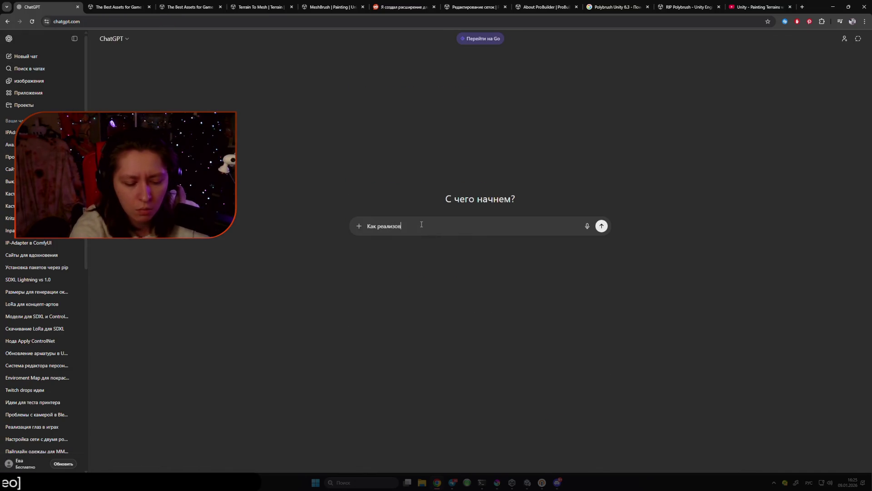
{"action": "type", "text": "Как реализована покраска тексту"}
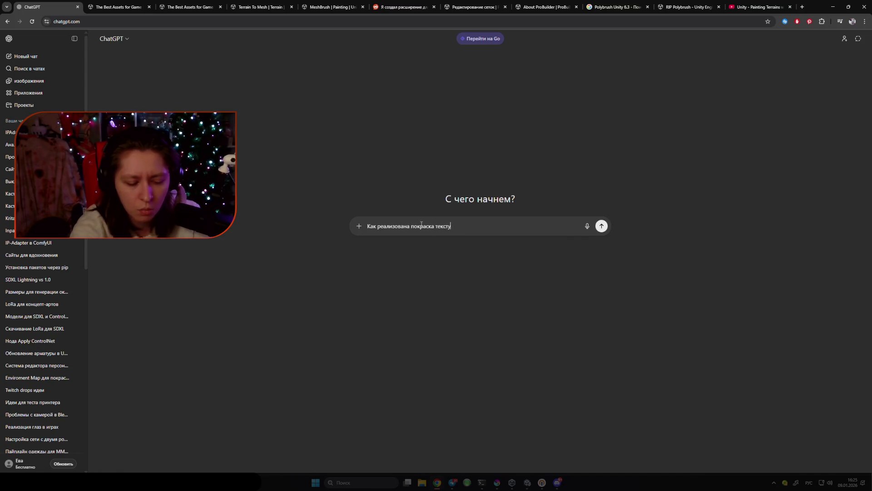
Ask ChatGPT "Как реализована покраска текстур на Террейне в Unity?"
{"action": "type", "text": "р на Террeине в U"}
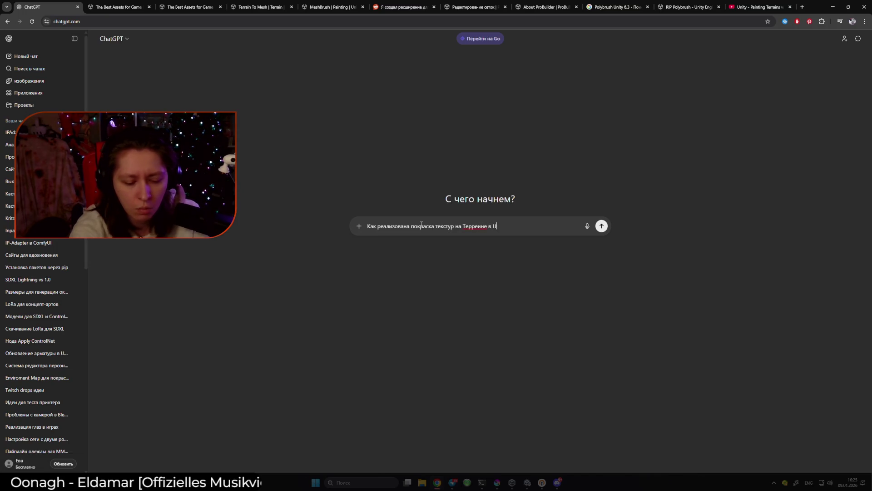
{"action": "type", "text": "y?"}
{"action": "key", "text": "Return"}
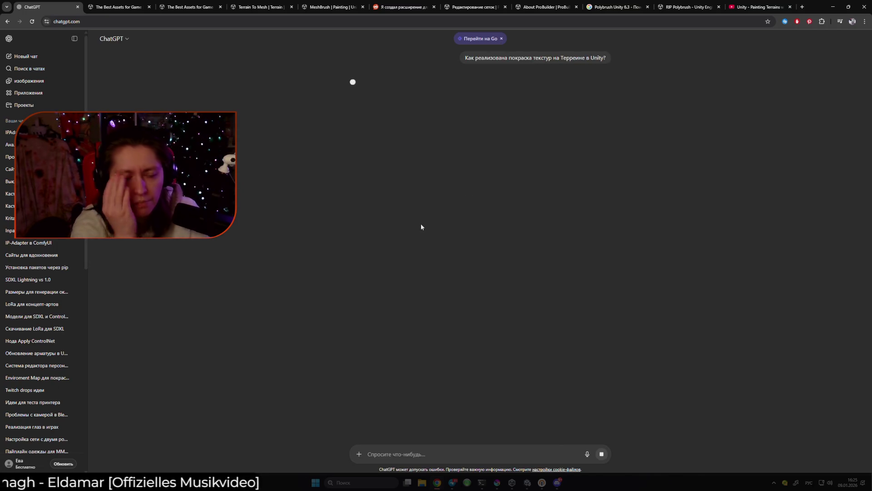
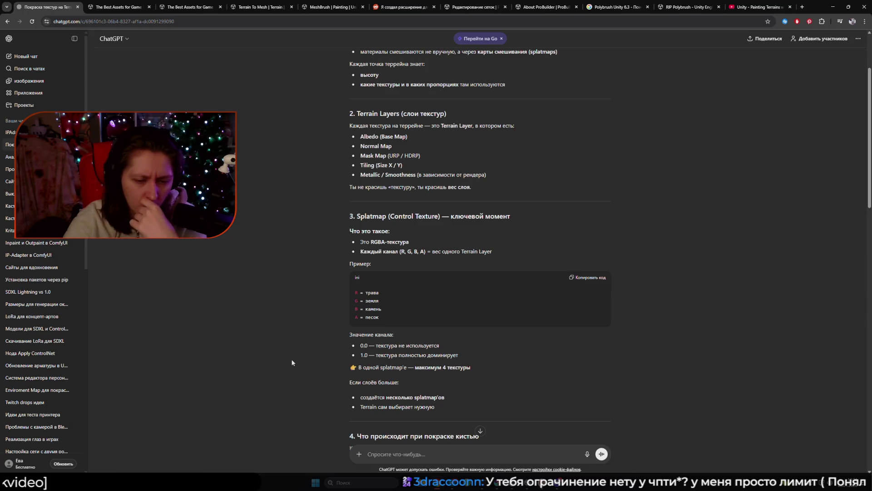
Ask ChatGPT, in Russian, whether the terrain brush paints the terrain's vertices (vertex paint)
{"action": "scroll", "coordinate": [290, 359], "scroll_direction": "down", "scroll_amount": 2}
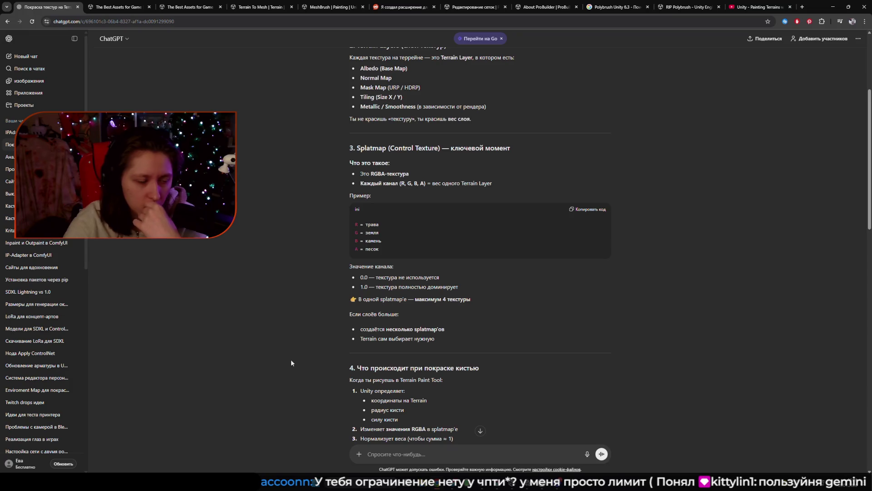
{"action": "scroll", "coordinate": [291, 363], "scroll_direction": "down", "scroll_amount": 2}
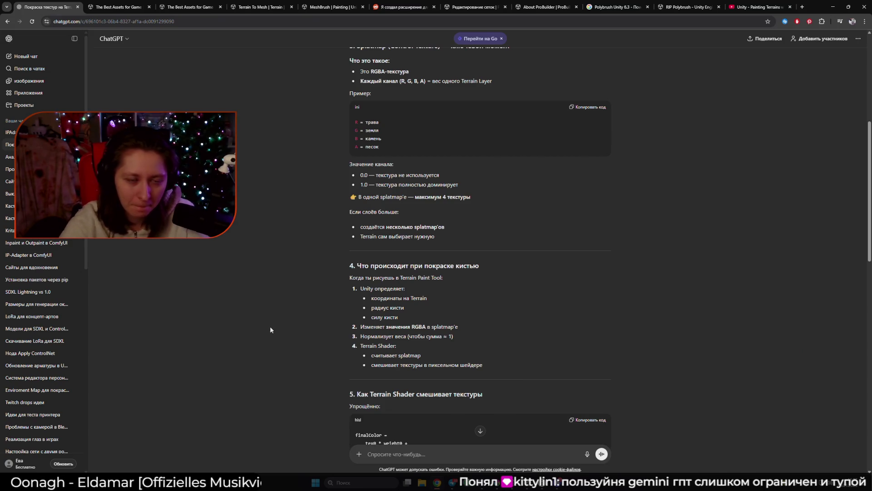
{"action": "scroll", "coordinate": [273, 325], "scroll_direction": "down", "scroll_amount": 1}
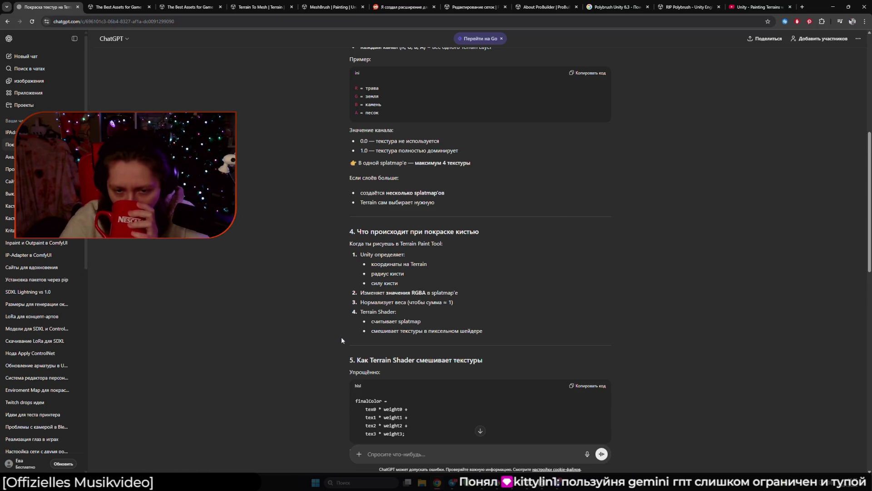
{"action": "scroll", "coordinate": [310, 330], "scroll_direction": "down", "scroll_amount": 1}
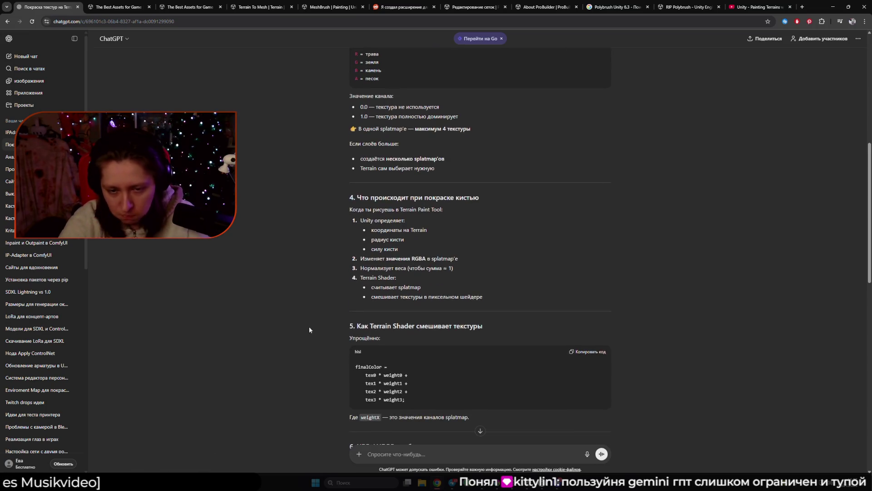
{"action": "scroll", "coordinate": [310, 326], "scroll_direction": "down", "scroll_amount": 2}
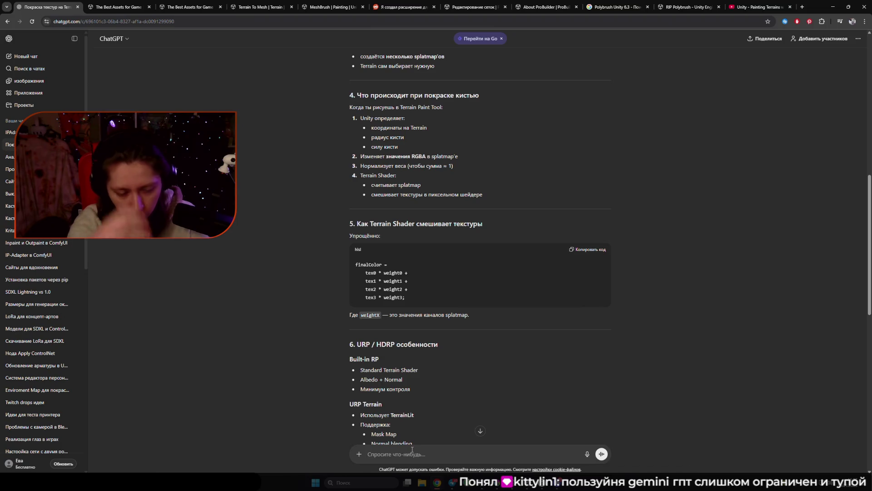
{"action": "left_click", "coordinate": [412, 449]}
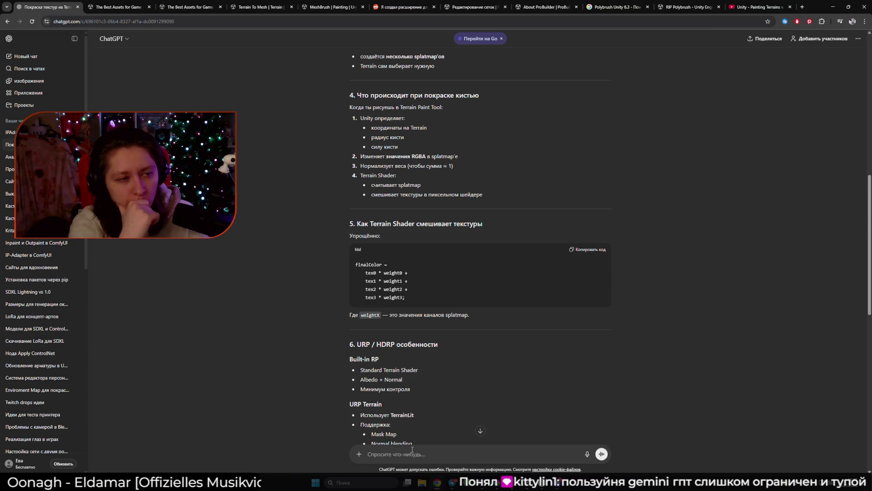
{"action": "type", "text": "а он карсит в"}
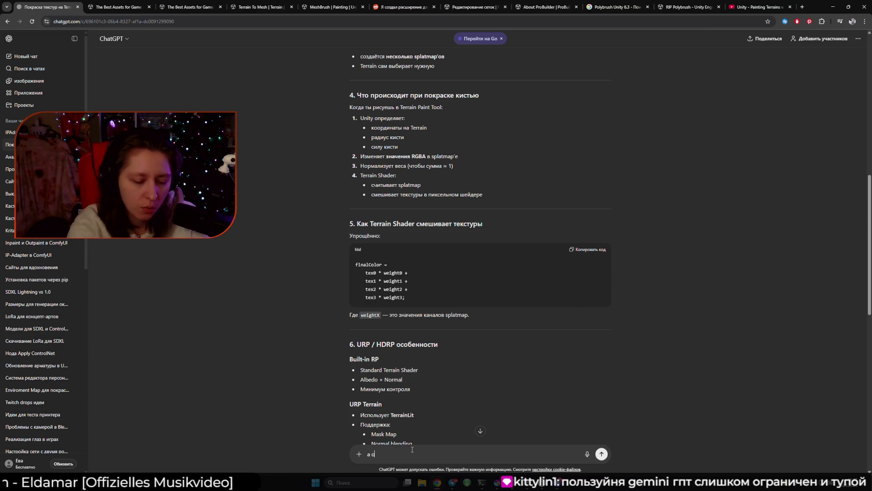
{"action": "key", "text": "BackSpace"}
{"action": "type", "text": "vertex"}
{"action": "type", "text": " pfint"}
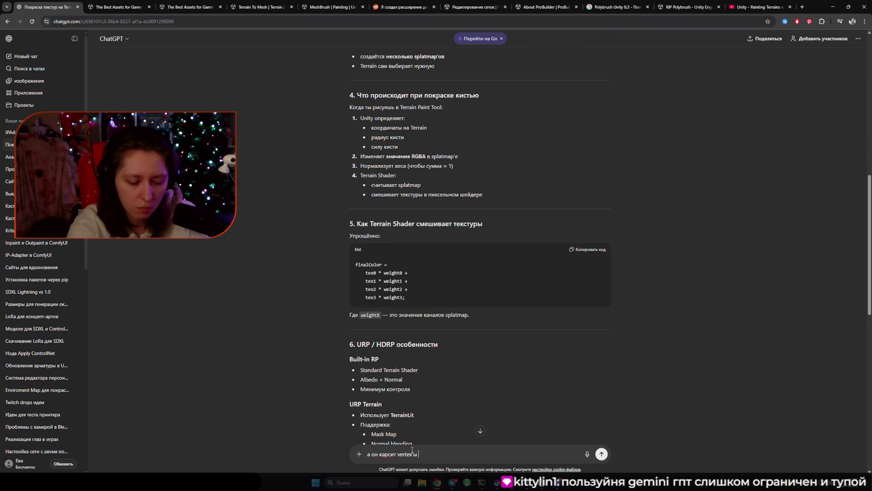
{"action": "type", "text": "тако"}
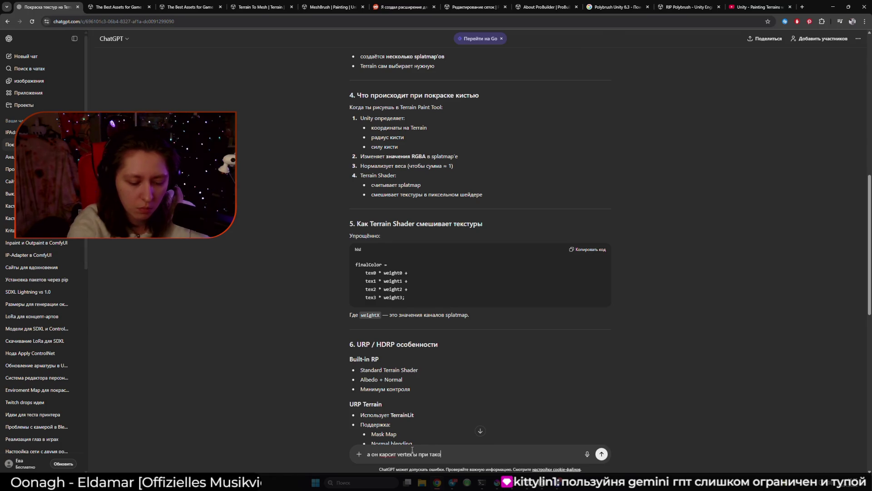
{"action": "key", "text": "Return"}
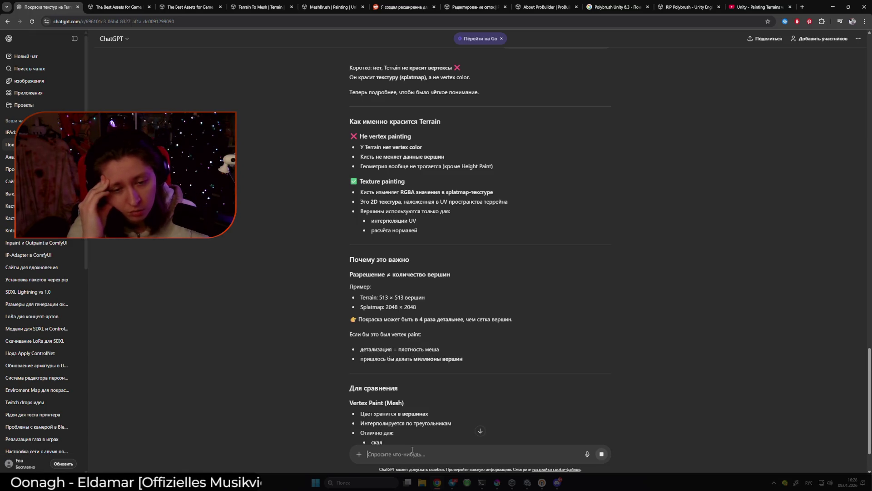
Read ChatGPT's reply comparing mesh vertex painting with terrain splatmap painting
{"action": "scroll", "coordinate": [295, 335], "scroll_direction": "down", "scroll_amount": 1}
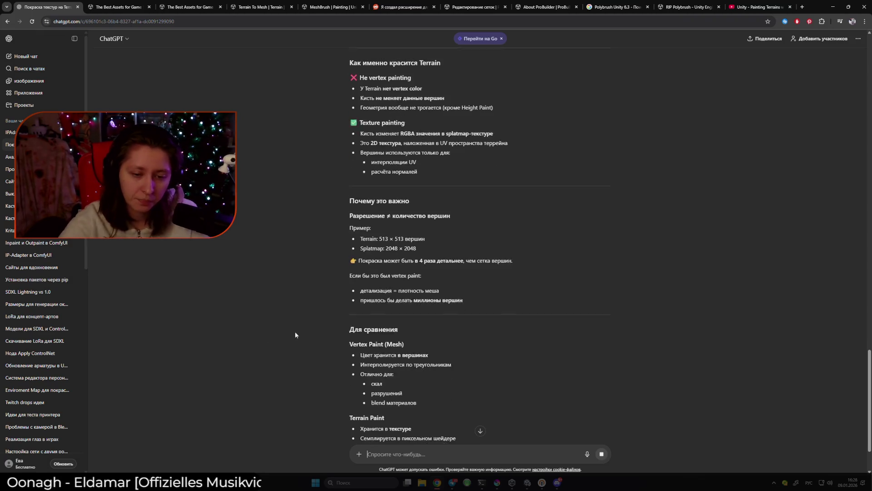
{"action": "scroll", "coordinate": [264, 321], "scroll_direction": "down", "scroll_amount": 2}
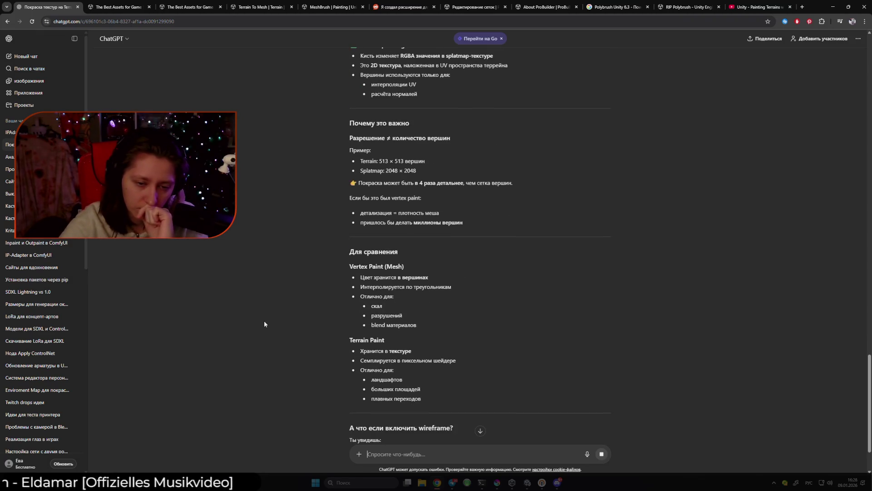
{"action": "scroll", "coordinate": [264, 322], "scroll_direction": "down", "scroll_amount": 1}
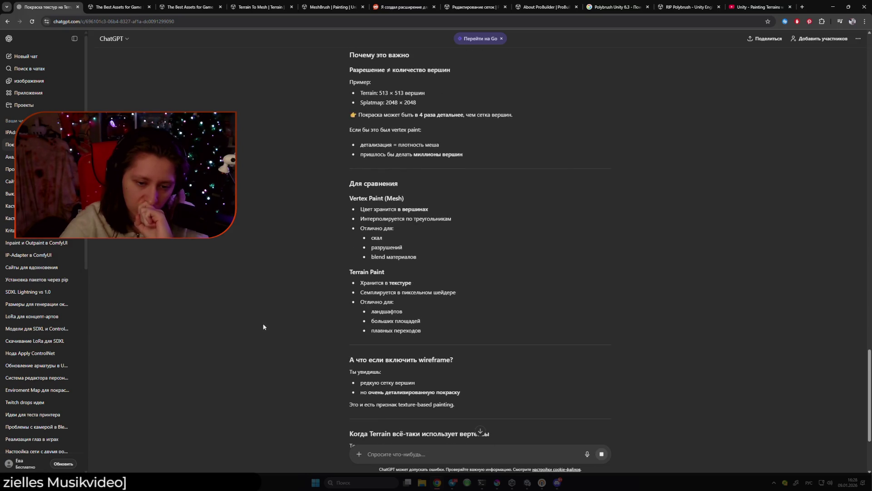
{"action": "scroll", "coordinate": [263, 328], "scroll_direction": "down", "scroll_amount": 1}
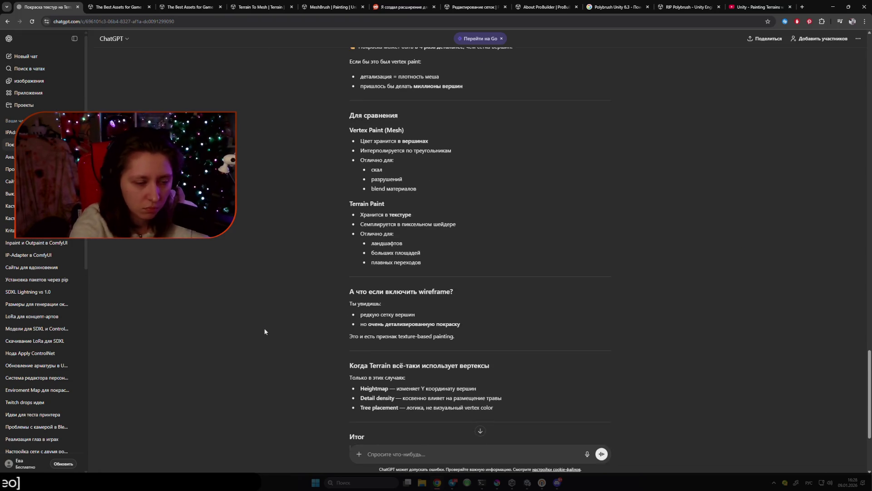
Ask ChatGPT, in Russian, whether the terrain therefore relies on a UV map
{"action": "type", "text": "ну"}
{"action": "type", "text": "т"}
{"action": "type", "text": "ь он использует"}
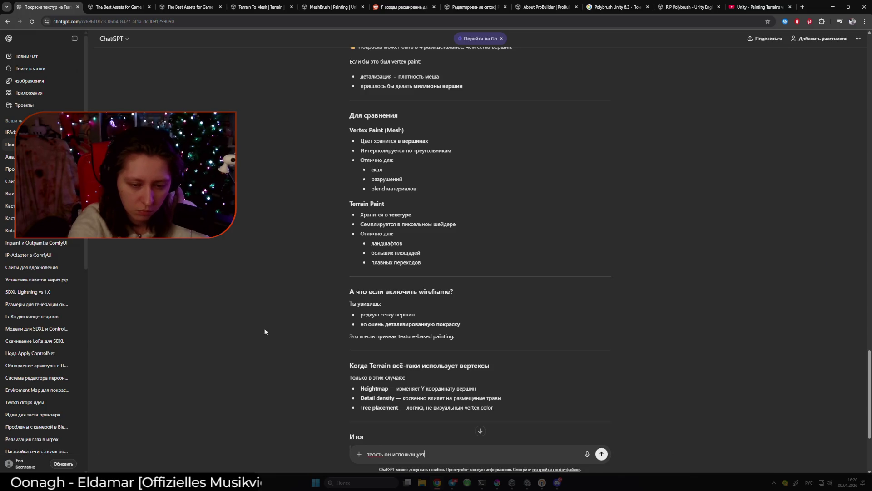
{"action": "key", "text": "BackSpace"}
{"action": "key", "text": "BackSpace"}
{"action": "type", "text": "т"}
{"action": "key", "text": "BackSpace"}
{"action": "type", "text": "е"}
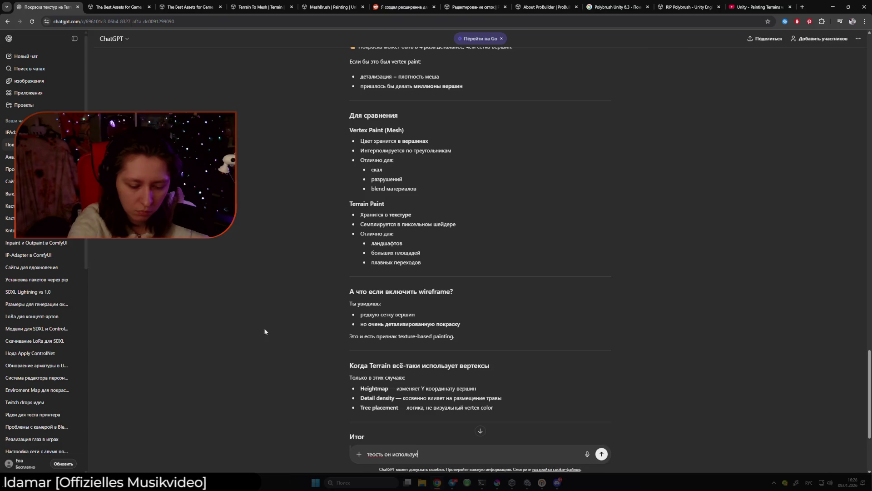
{"action": "type", "text": "т как"}
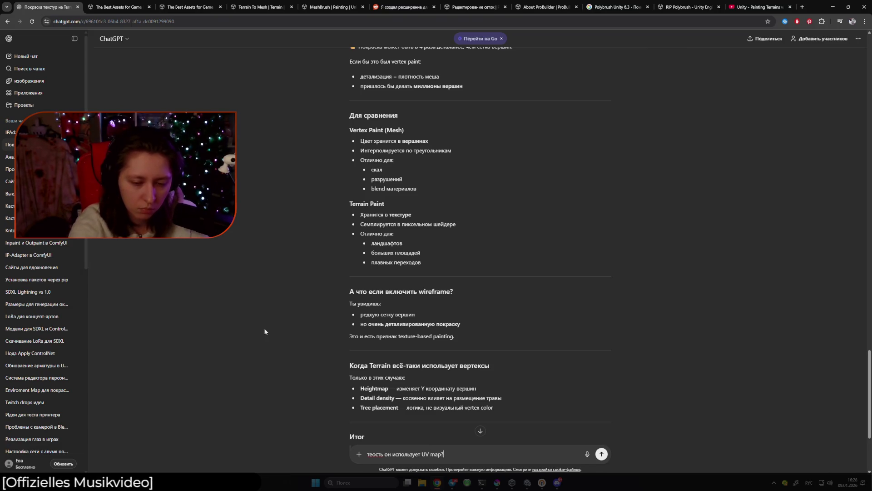
{"action": "key", "text": "Return"}
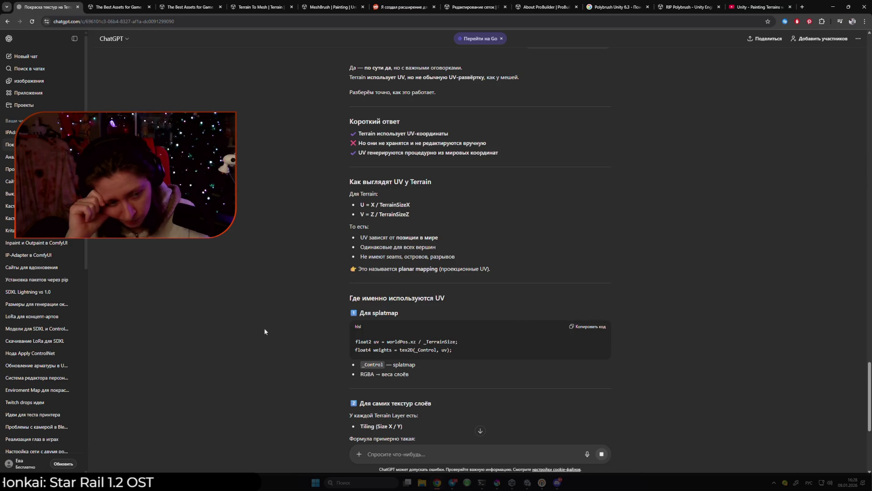
{"action": "type", "text": "А можно у терреина красить"}
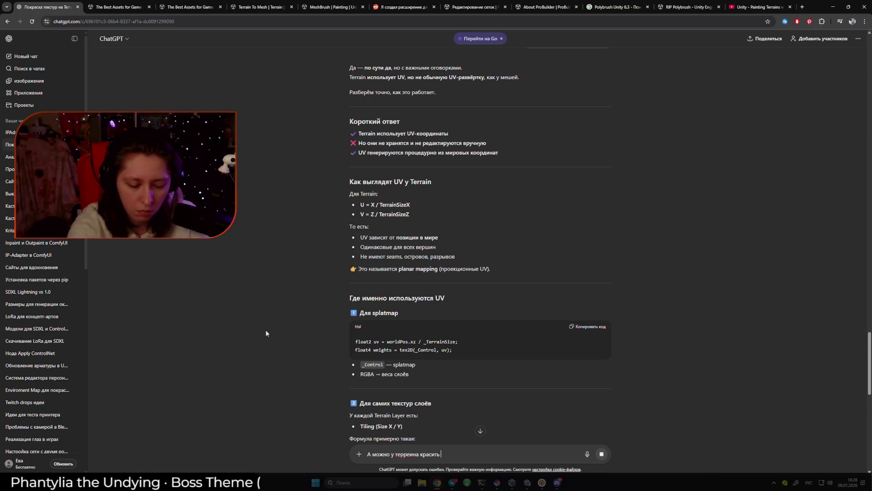
{"action": "key", "text": "alt+space"}
{"action": "left_click", "coordinate": [473, 452]}
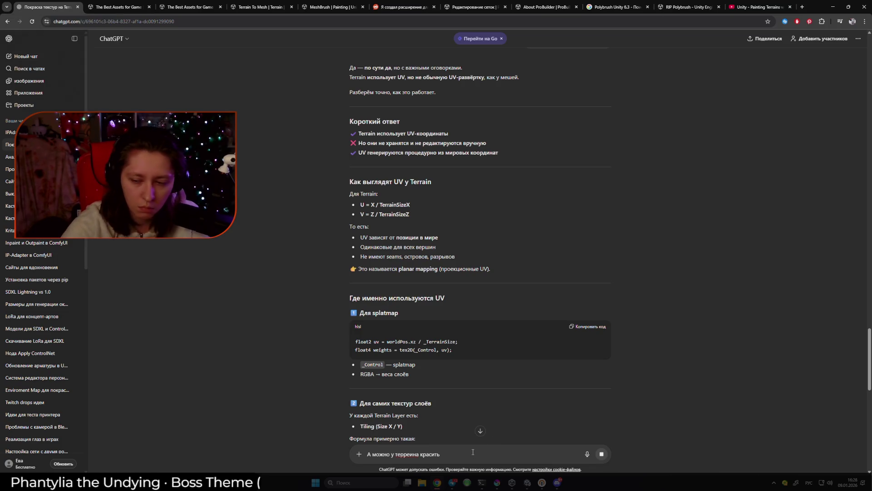
{"action": "type", "text": "вертексы?"}
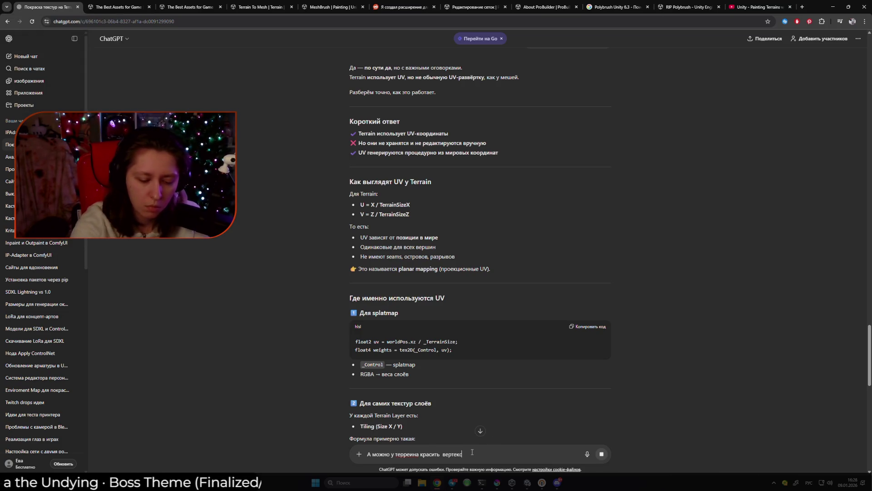
{"action": "key", "text": "Return"}
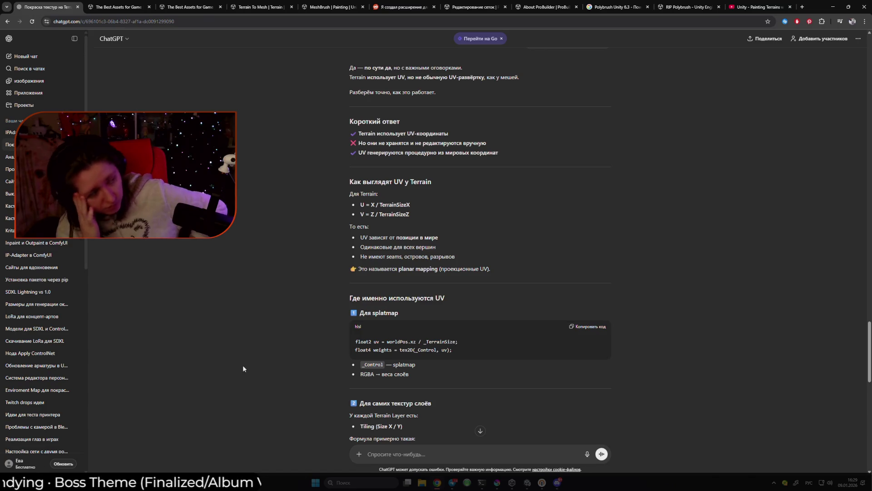
{"action": "left_click", "coordinate": [512, 482]}
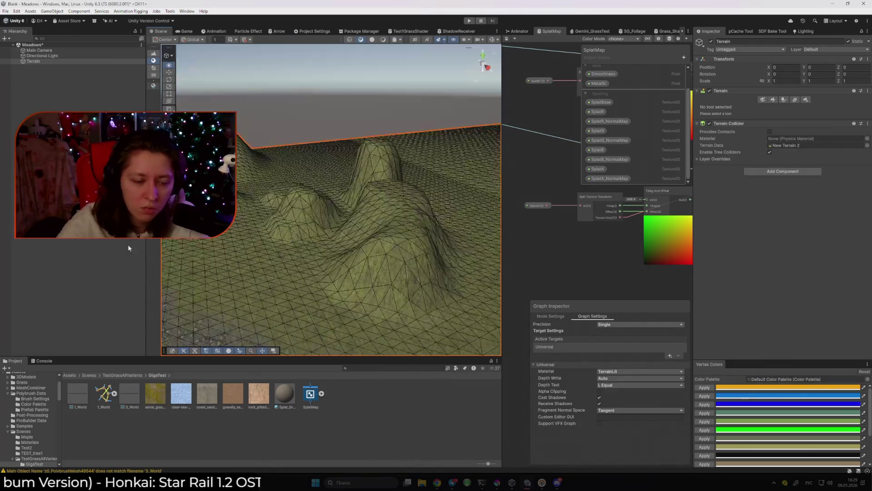
Orbit around the terrain's tall peak and go to the TestGrassAllVariants project folder
{"action": "left_click_drag", "start_coordinate": [342, 266], "coordinate": [246, 271]}
{"action": "mouse_move", "coordinate": [300, 256]}
{"action": "left_mouse_down"}
{"action": "mouse_move", "coordinate": [438, 261]}
{"action": "mouse_move", "coordinate": [515, 278]}
{"action": "left_mouse_up"}
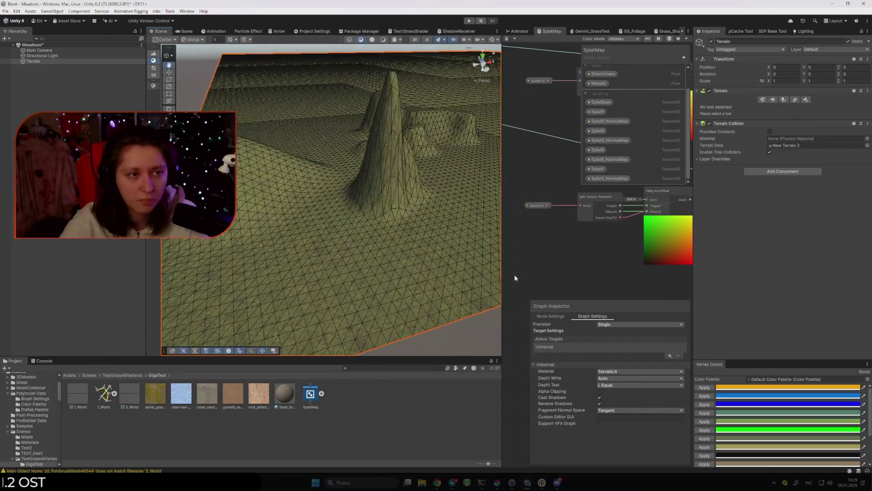
{"action": "left_click", "coordinate": [131, 376]}
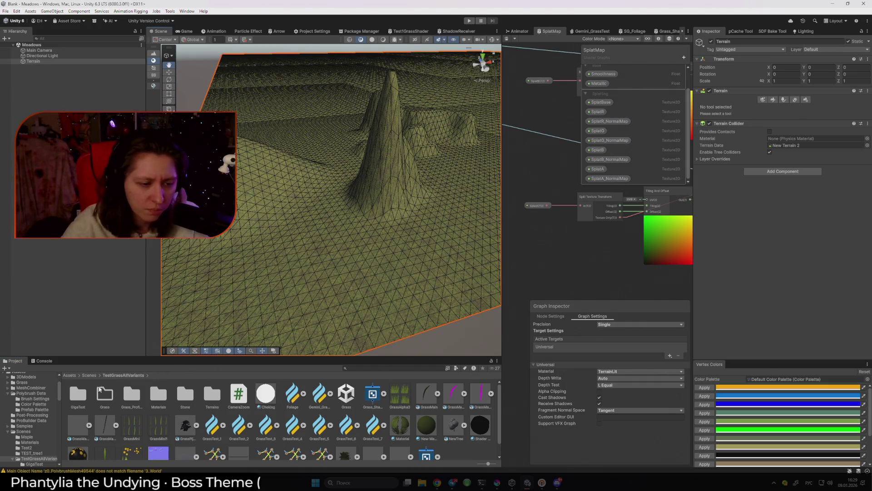
{"action": "left_click", "coordinate": [89, 375]}
{"action": "left_click", "coordinate": [308, 425]}
{"action": "left_click", "coordinate": [271, 400]}
{"action": "double_click", "coordinate": [271, 400]}
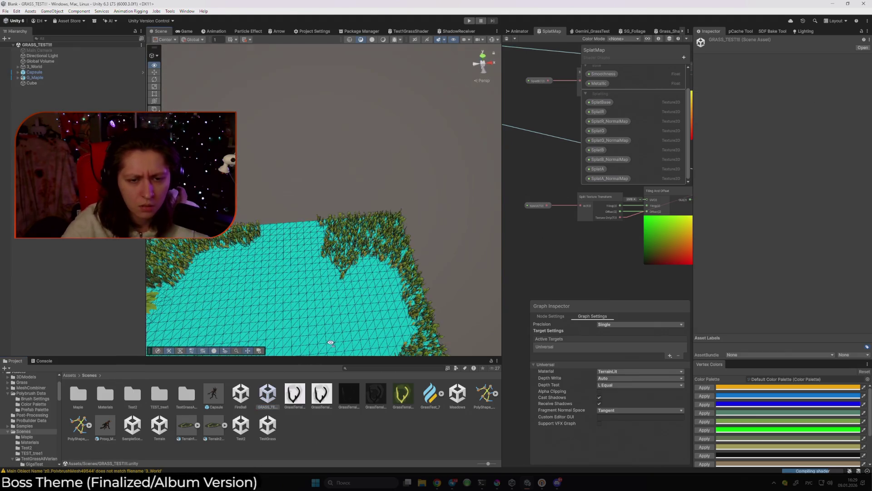
{"action": "mouse_move", "coordinate": [424, 55]}
{"action": "left_mouse_down"}
{"action": "mouse_move", "coordinate": [288, 189]}
{"action": "mouse_move", "coordinate": [270, 63]}
{"action": "mouse_move", "coordinate": [272, 114]}
{"action": "mouse_move", "coordinate": [259, 132]}
{"action": "mouse_move", "coordinate": [228, 136]}
{"action": "mouse_move", "coordinate": [330, 111]}
{"action": "mouse_move", "coordinate": [332, 67]}
{"action": "mouse_move", "coordinate": [364, 182]}
{"action": "left_mouse_up"}
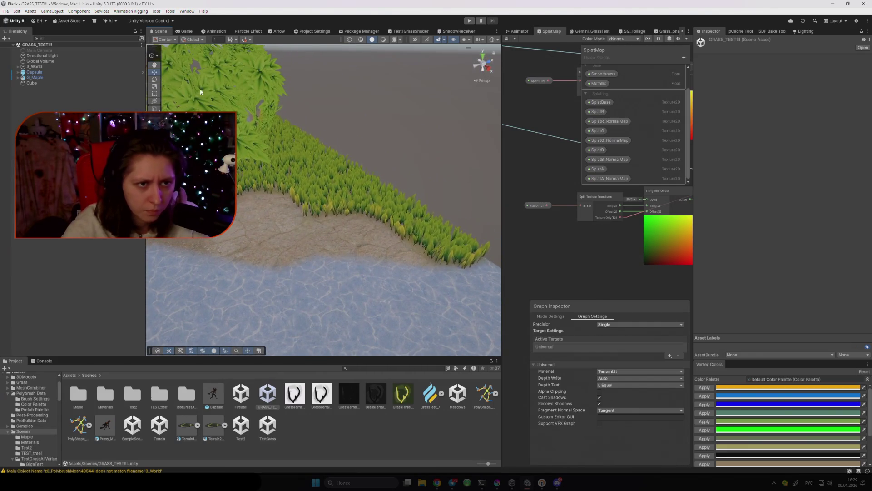
{"action": "left_click", "coordinate": [367, 186]}
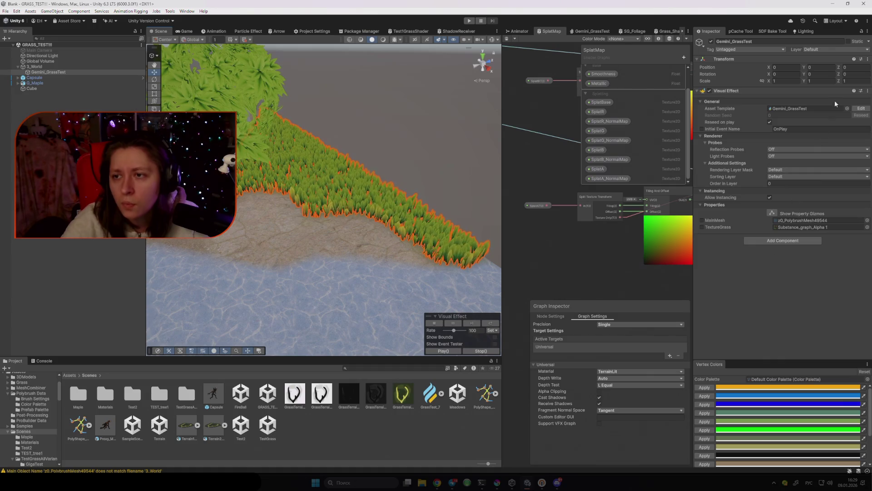
{"action": "left_click", "coordinate": [814, 107]}
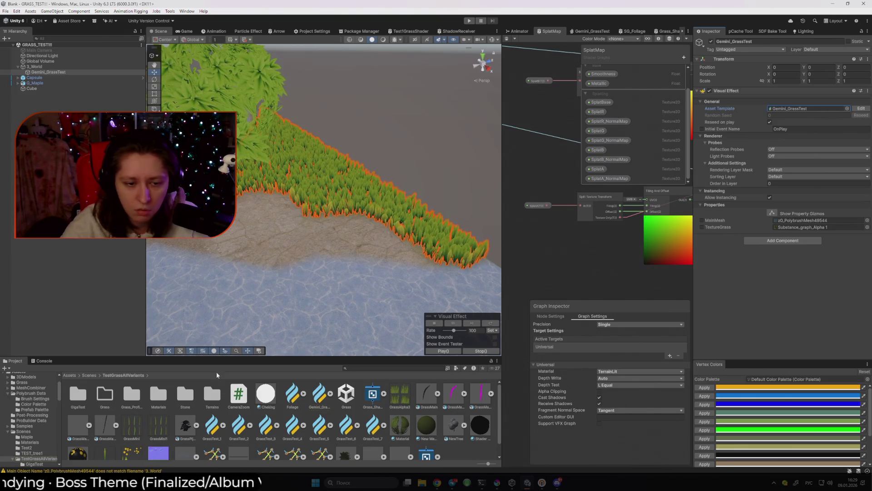
{"action": "left_click", "coordinate": [75, 375]}
{"action": "left_click", "coordinate": [80, 375]}
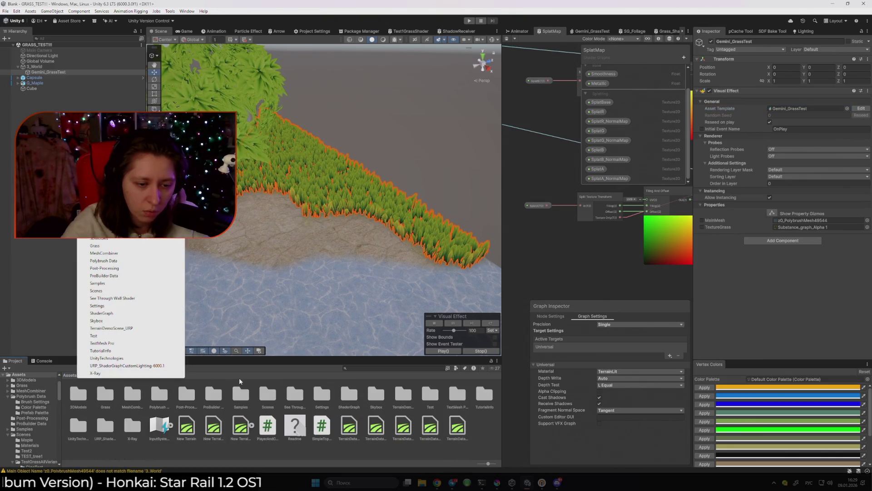
{"action": "left_click", "coordinate": [96, 291]}
{"action": "left_click", "coordinate": [319, 437]}
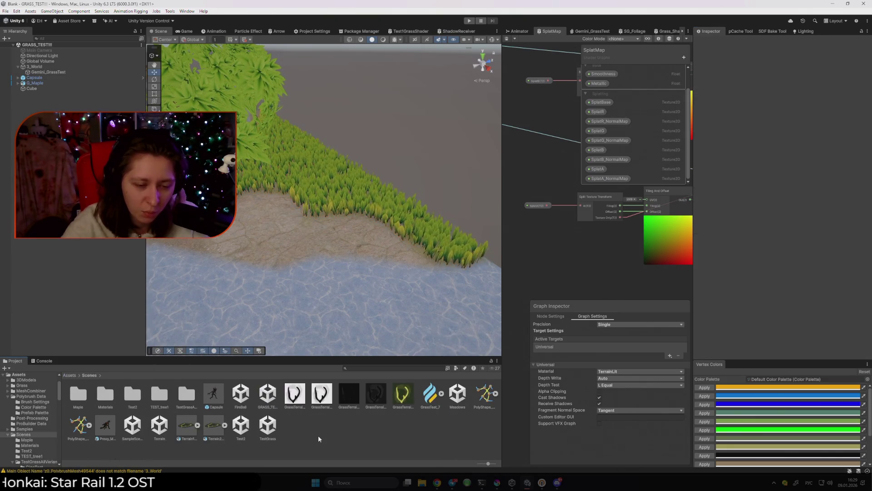
{"action": "left_click", "coordinate": [268, 395]}
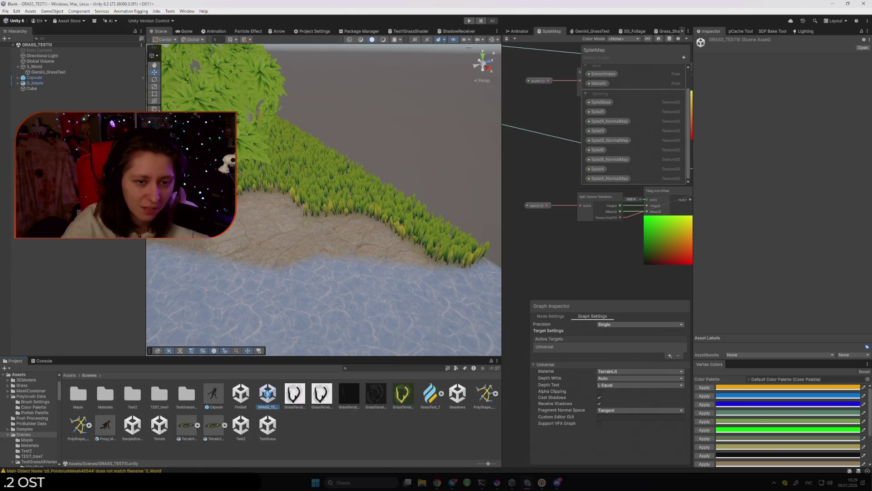
{"action": "double_click", "coordinate": [458, 394]}
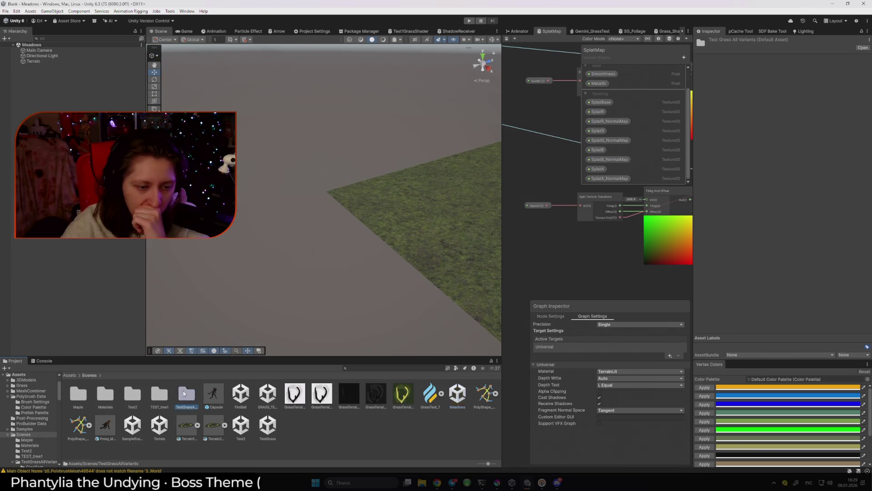
Place Gemini_GrassTest in the scene and set its position to 0, 0, 0
{"action": "double_click", "coordinate": [184, 394]}
{"action": "mouse_move", "coordinate": [318, 282]}
{"action": "left_mouse_down"}
{"action": "mouse_move", "coordinate": [434, 289]}
{"action": "mouse_move", "coordinate": [295, 327]}
{"action": "mouse_move", "coordinate": [324, 274]}
{"action": "mouse_move", "coordinate": [322, 286]}
{"action": "mouse_move", "coordinate": [408, 314]}
{"action": "mouse_move", "coordinate": [346, 343]}
{"action": "mouse_move", "coordinate": [319, 319]}
{"action": "left_mouse_up"}
{"action": "left_click", "coordinate": [822, 66]}
{"action": "type", "text": "0"}
{"action": "key", "text": "shift+Tab"}
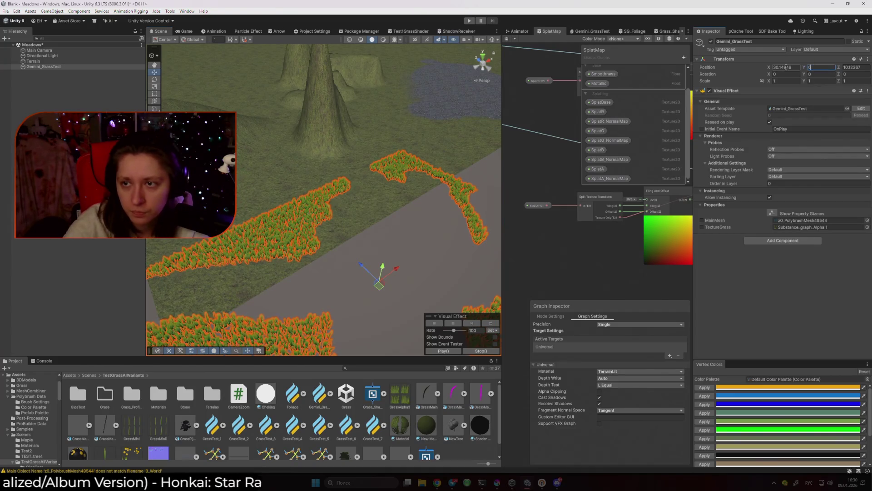
{"action": "type", "text": "0"}
{"action": "key", "text": "Tab"}
{"action": "key", "text": "Tab"}
{"action": "type", "text": "0"}
Orbit around the grass patches and check the terrain's painted layers
{"action": "left_click", "coordinate": [404, 170]}
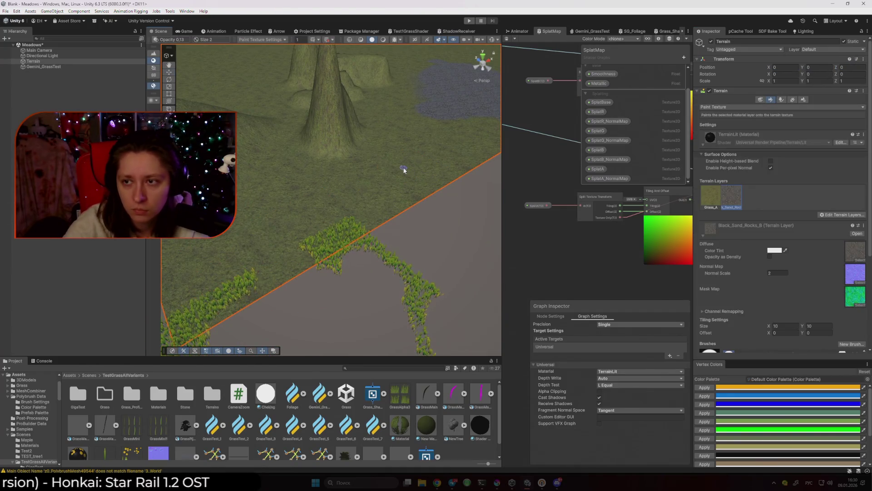
{"action": "left_click_drag", "start_coordinate": [404, 170], "coordinate": [428, 224]}
{"action": "left_click", "coordinate": [321, 230]}
{"action": "mouse_move", "coordinate": [322, 229]}
{"action": "left_mouse_down"}
{"action": "mouse_move", "coordinate": [302, 210]}
{"action": "mouse_move", "coordinate": [326, 208]}
{"action": "left_mouse_up"}
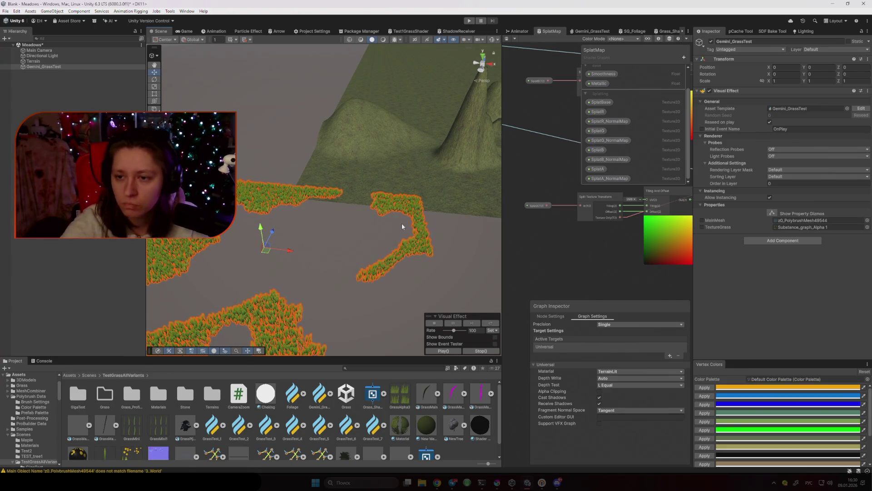
{"action": "left_click", "coordinate": [476, 159]}
{"action": "scroll", "coordinate": [735, 179], "scroll_direction": "down", "scroll_amount": 5}
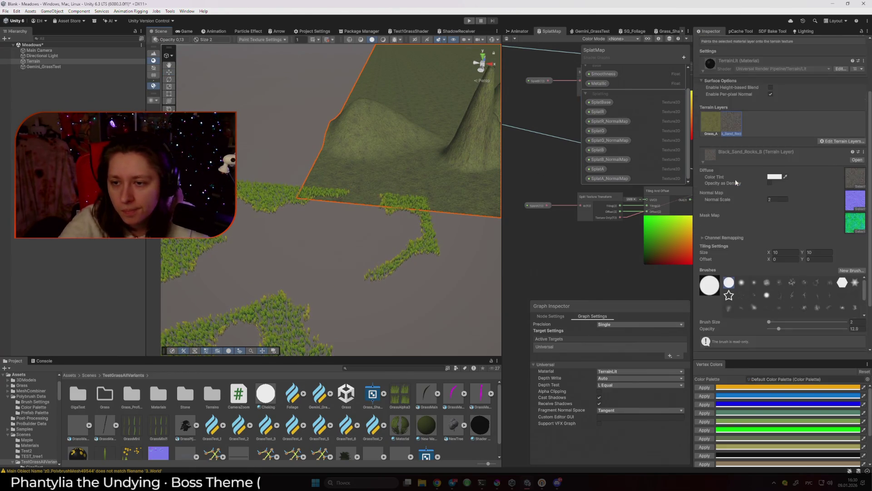
{"action": "scroll", "coordinate": [738, 179], "scroll_direction": "up", "scroll_amount": 4}
{"action": "scroll", "coordinate": [737, 182], "scroll_direction": "up", "scroll_amount": 3}
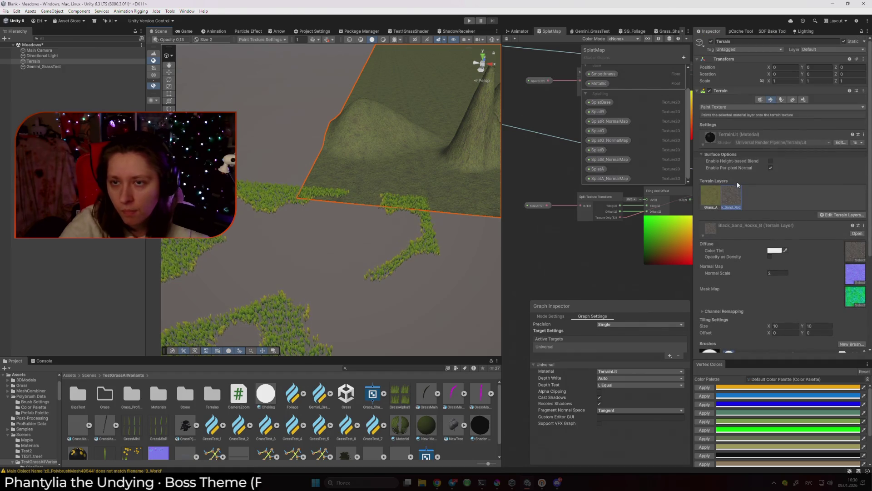
Bring up the mesh picker for Gemini_GrassTest's MainMesh
{"action": "left_click", "coordinate": [435, 235]}
{"action": "left_click", "coordinate": [828, 221]}
{"action": "left_click", "coordinate": [867, 220]}
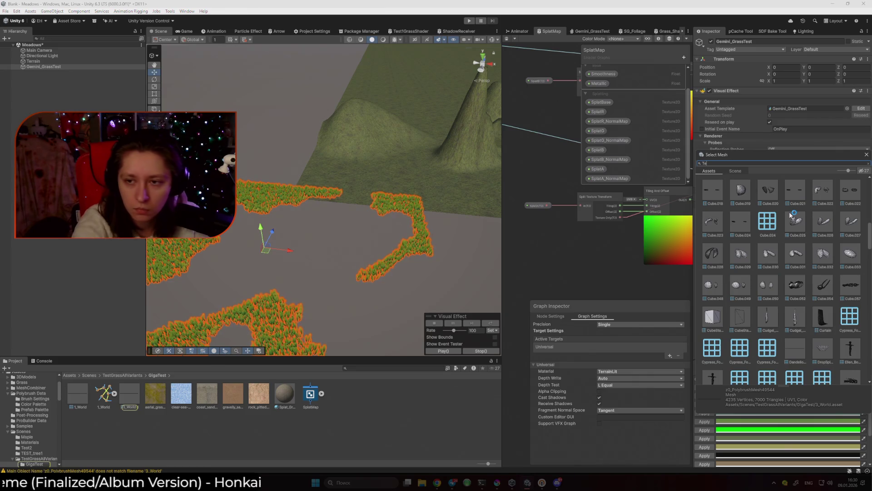
Search the mesh picker for 'Terra' and inspect the terrain object's options
{"action": "type", "text": "Terra"}
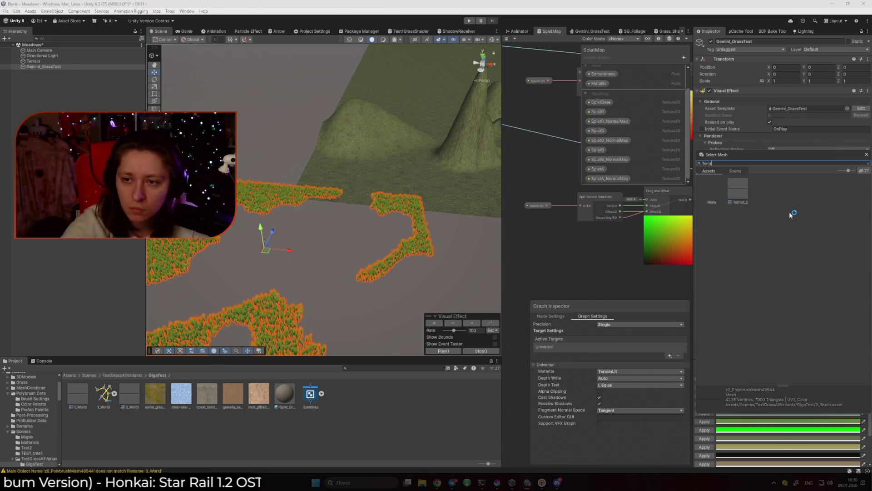
{"action": "left_click", "coordinate": [440, 170]}
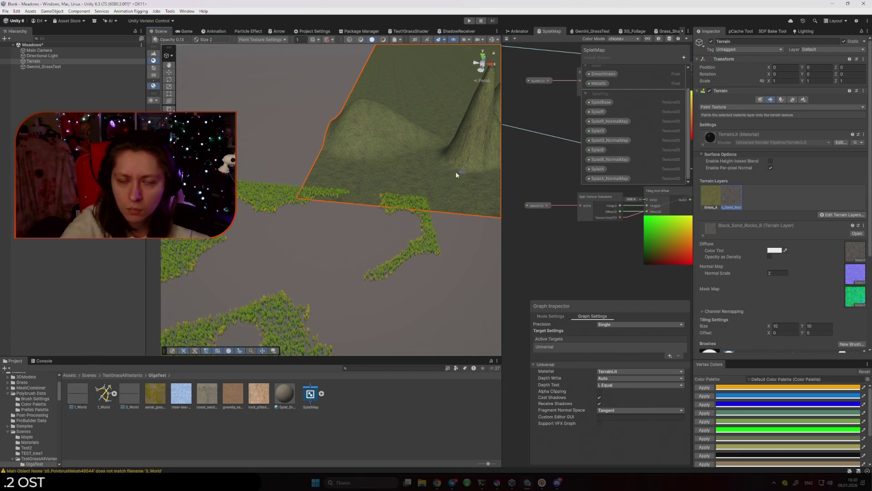
{"action": "right_click", "coordinate": [41, 63]}
{"action": "left_click", "coordinate": [379, 133]}
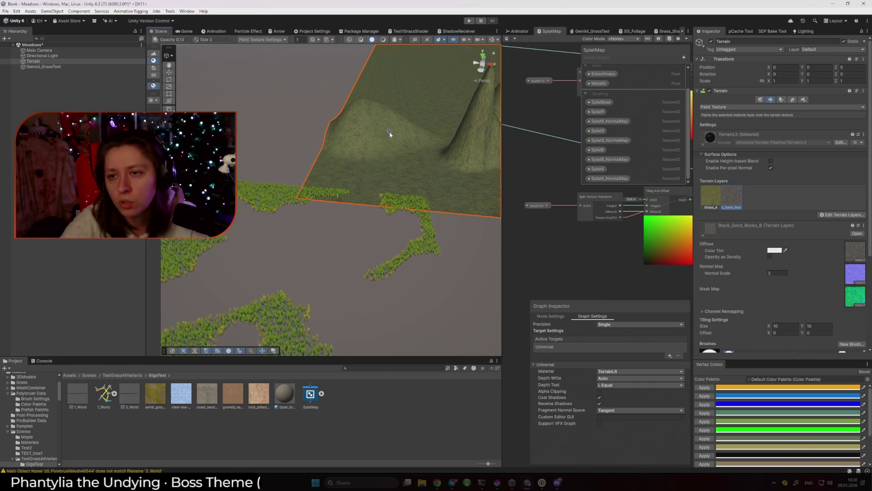
{"action": "scroll", "coordinate": [732, 209], "scroll_direction": "down", "scroll_amount": 3}
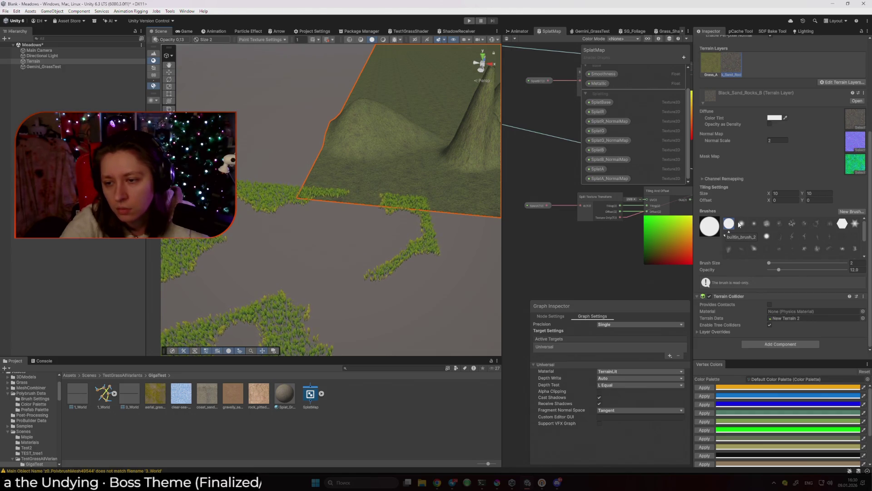
{"action": "left_click", "coordinate": [415, 263]}
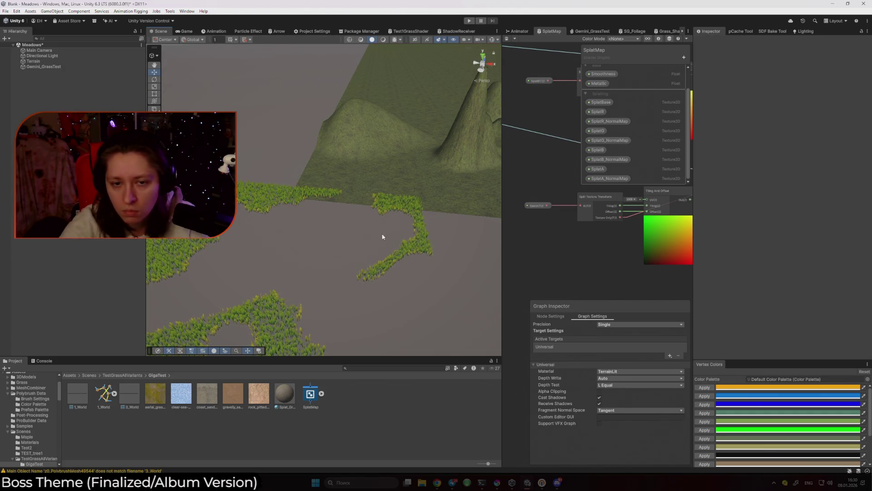
Set Gemini_GrassTest's MainMesh to Terrain_2 and view the regenerated grass
{"action": "left_click", "coordinate": [411, 244]}
{"action": "left_click", "coordinate": [867, 220]}
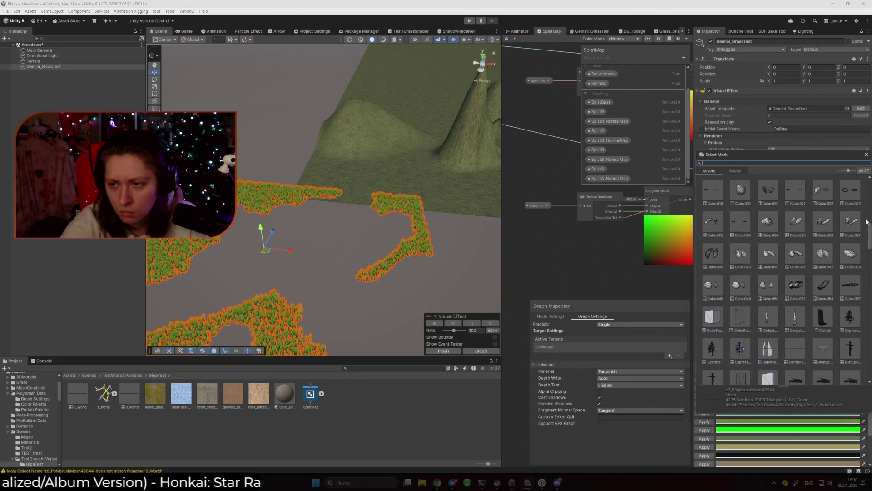
{"action": "type", "text": "Terr"}
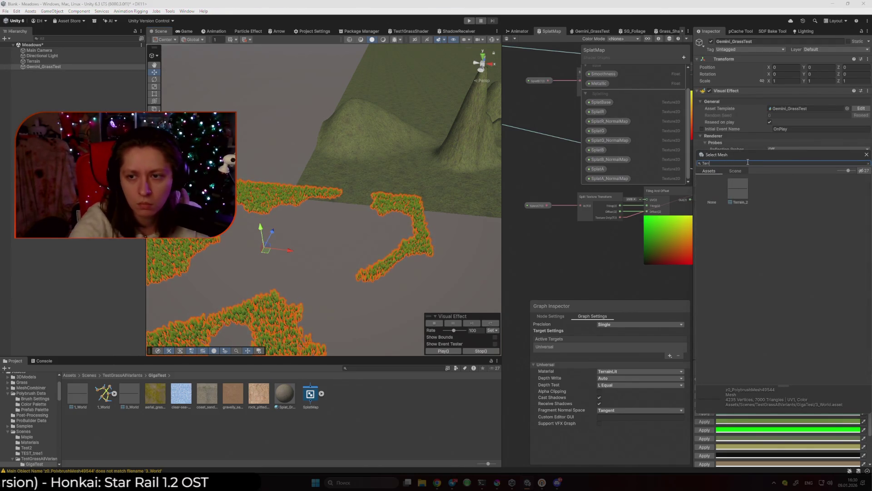
{"action": "left_click", "coordinate": [738, 189]}
{"action": "left_click_drag", "start_coordinate": [462, 259], "coordinate": [318, 253]}
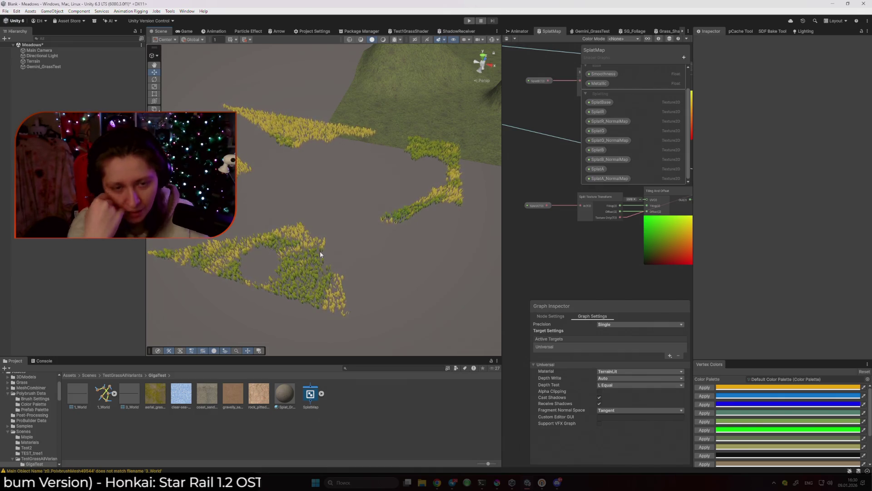
{"action": "left_click", "coordinate": [333, 257]}
{"action": "left_click_drag", "start_coordinate": [318, 249], "coordinate": [340, 217], "text": "alt"}
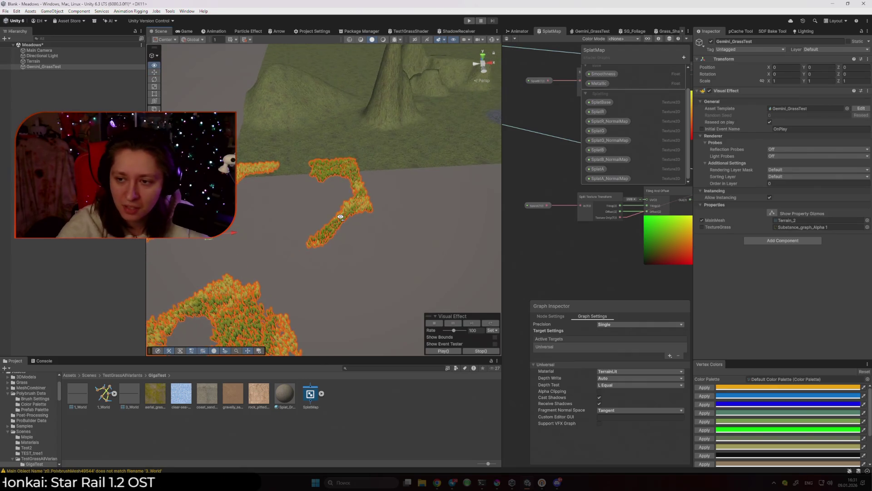